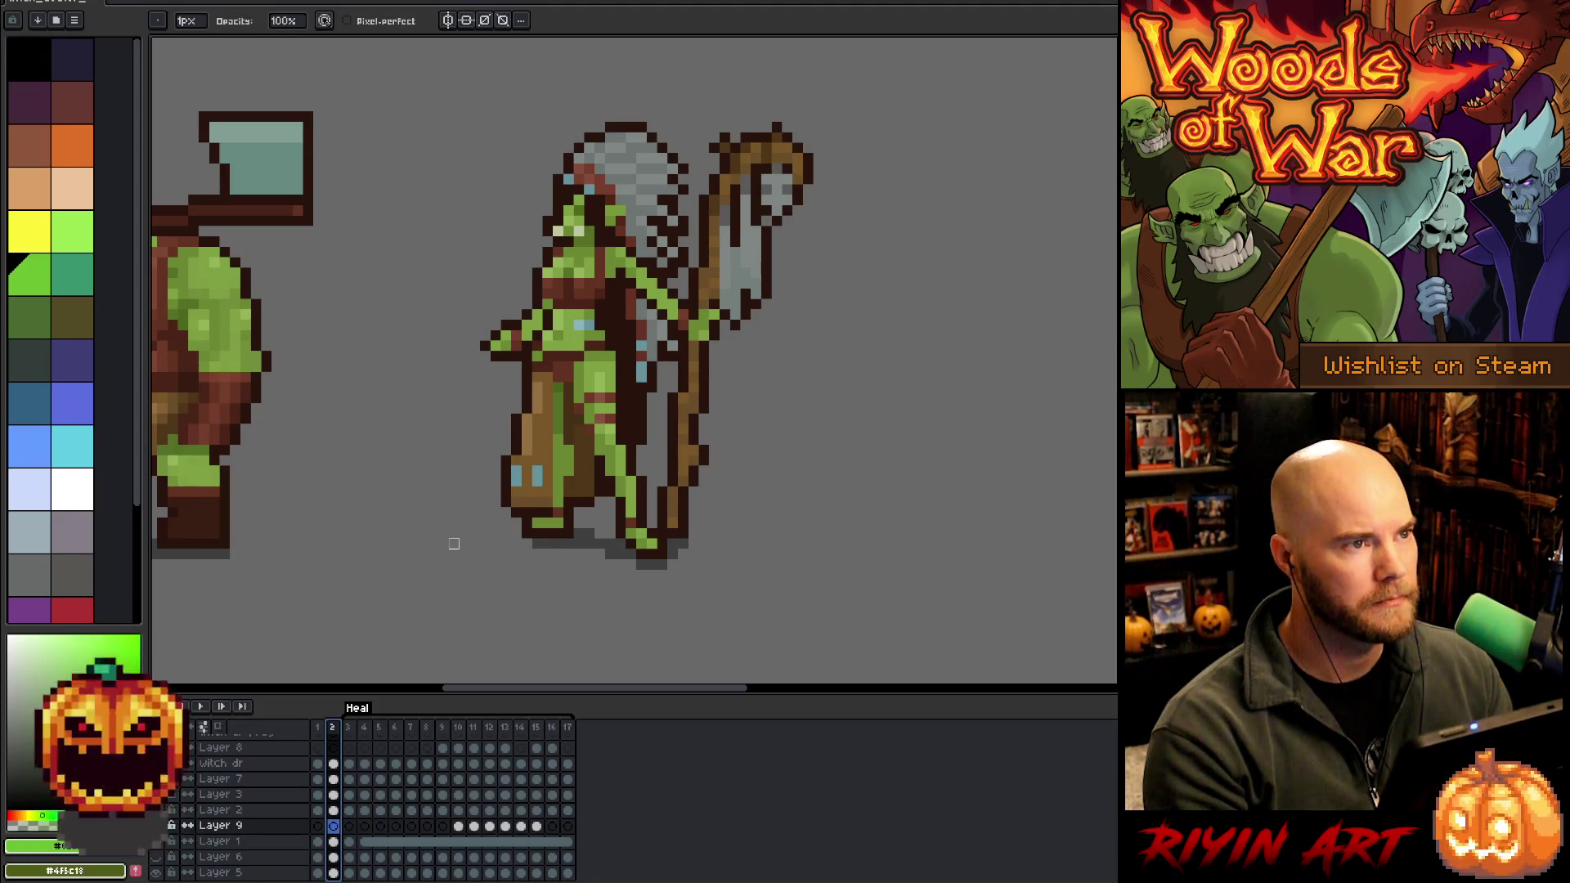
Hide the extra orc layer and preview the Heal animation, stopping on frame 1
scroll(454, 544, down, 1)
scroll(454, 544, up, 1)
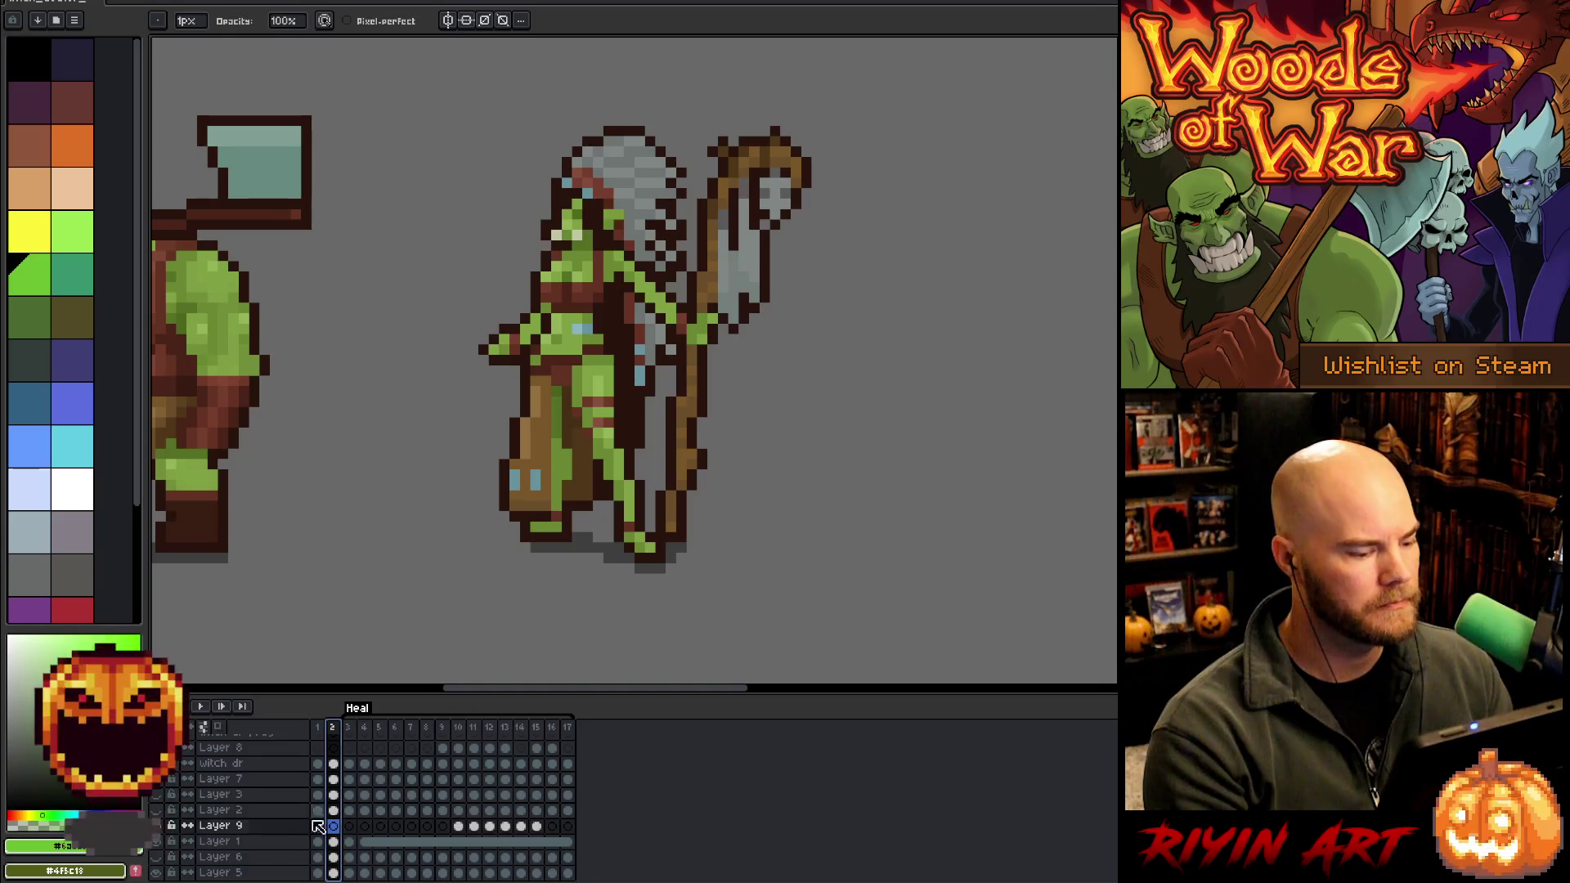
click(159, 841)
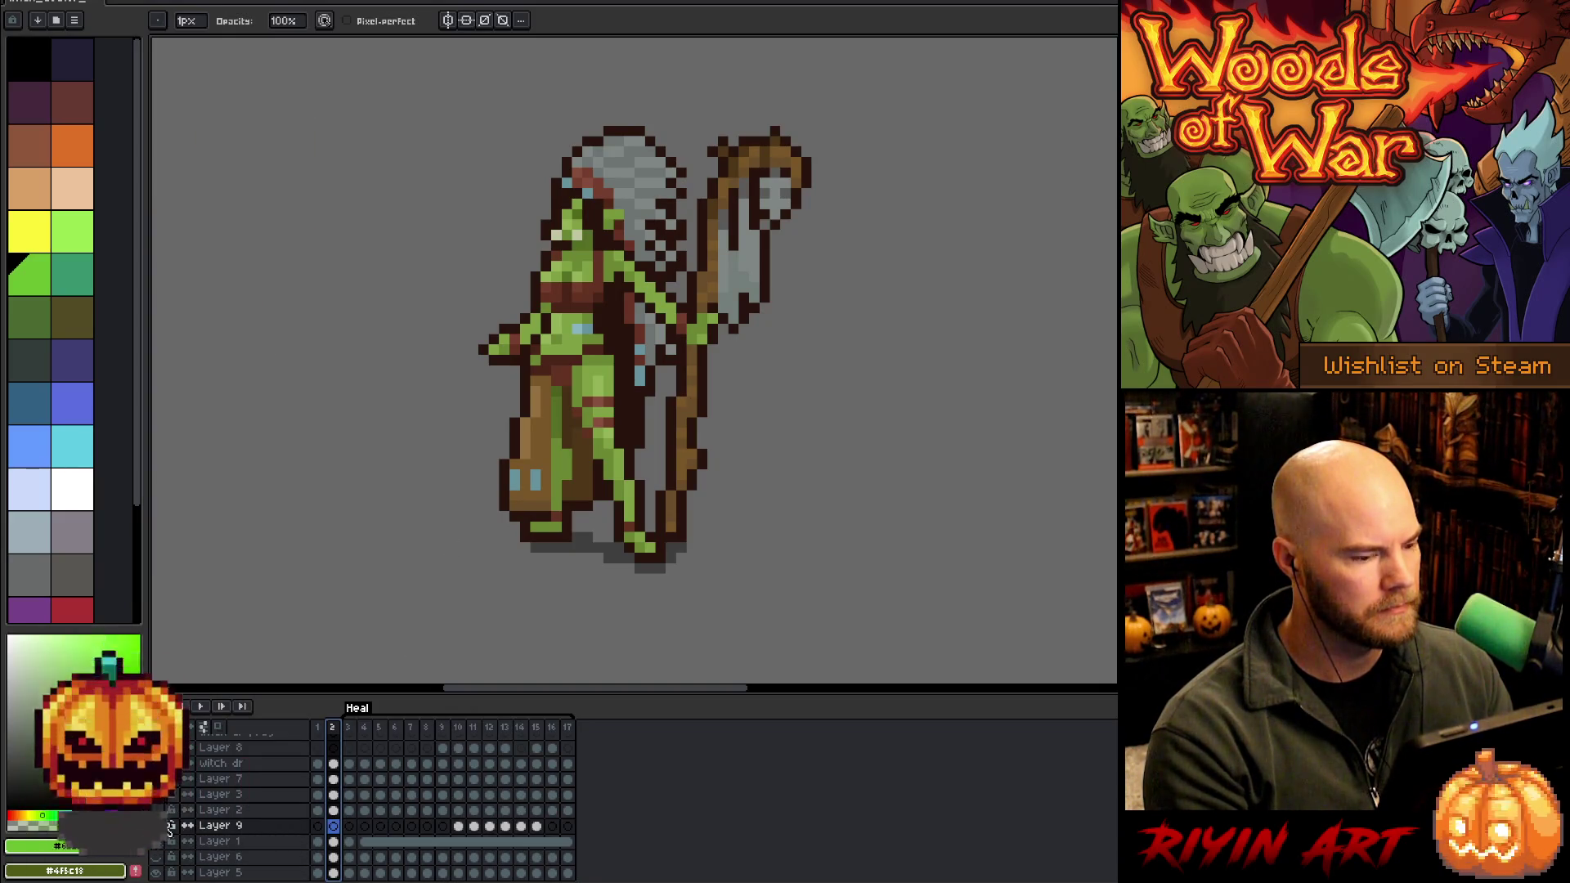
key(Return)
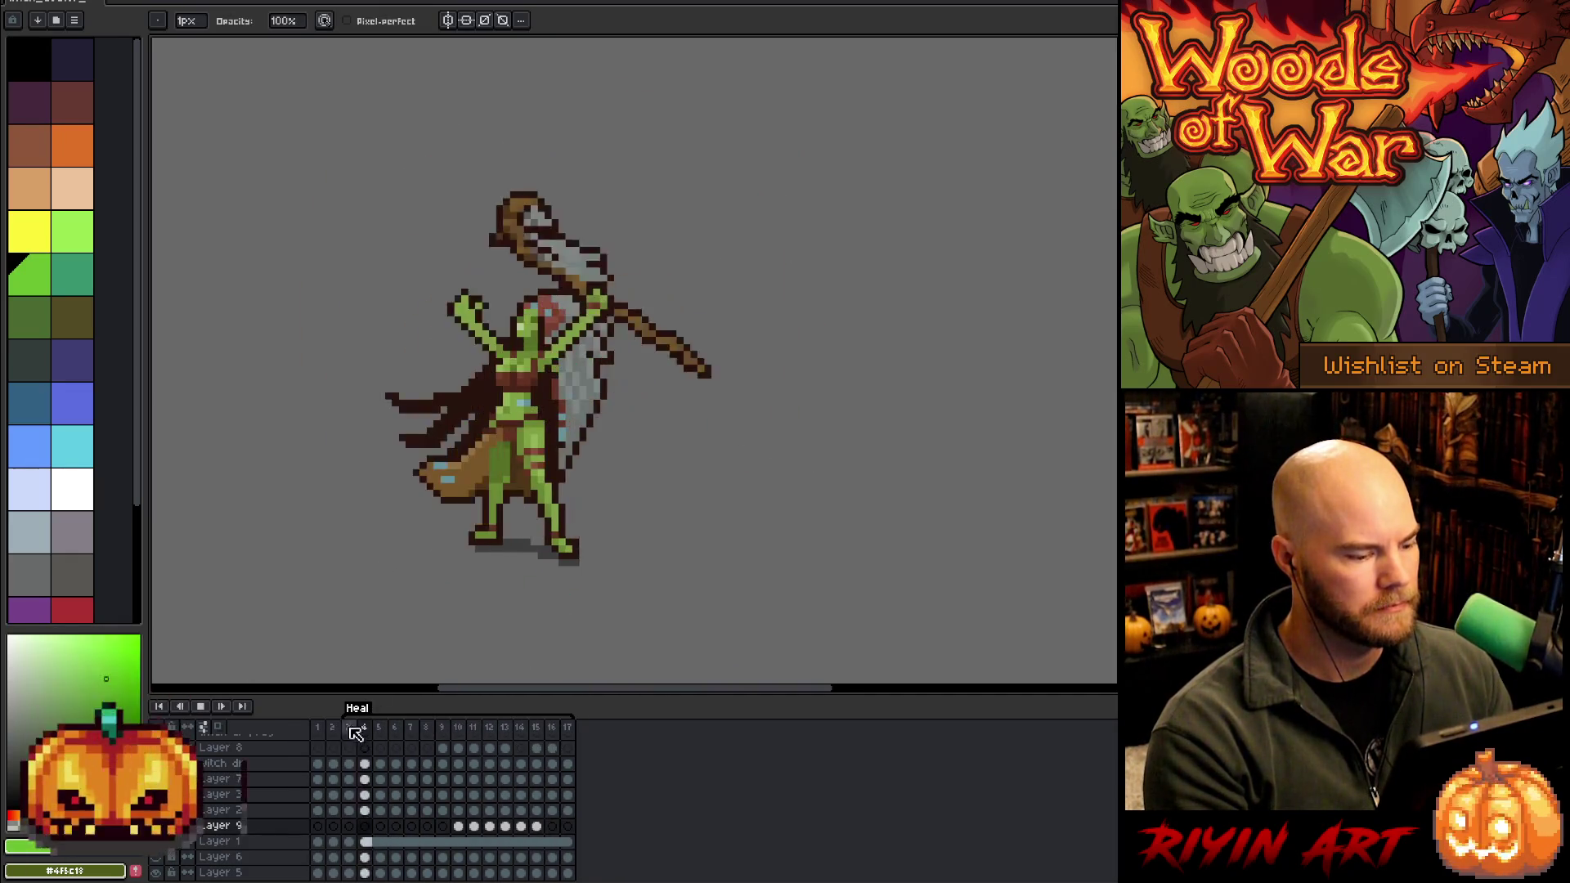
click(319, 729)
Recentre the sprite and bring up frame 2 on the witch dr layer
scroll(475, 489, up, 1)
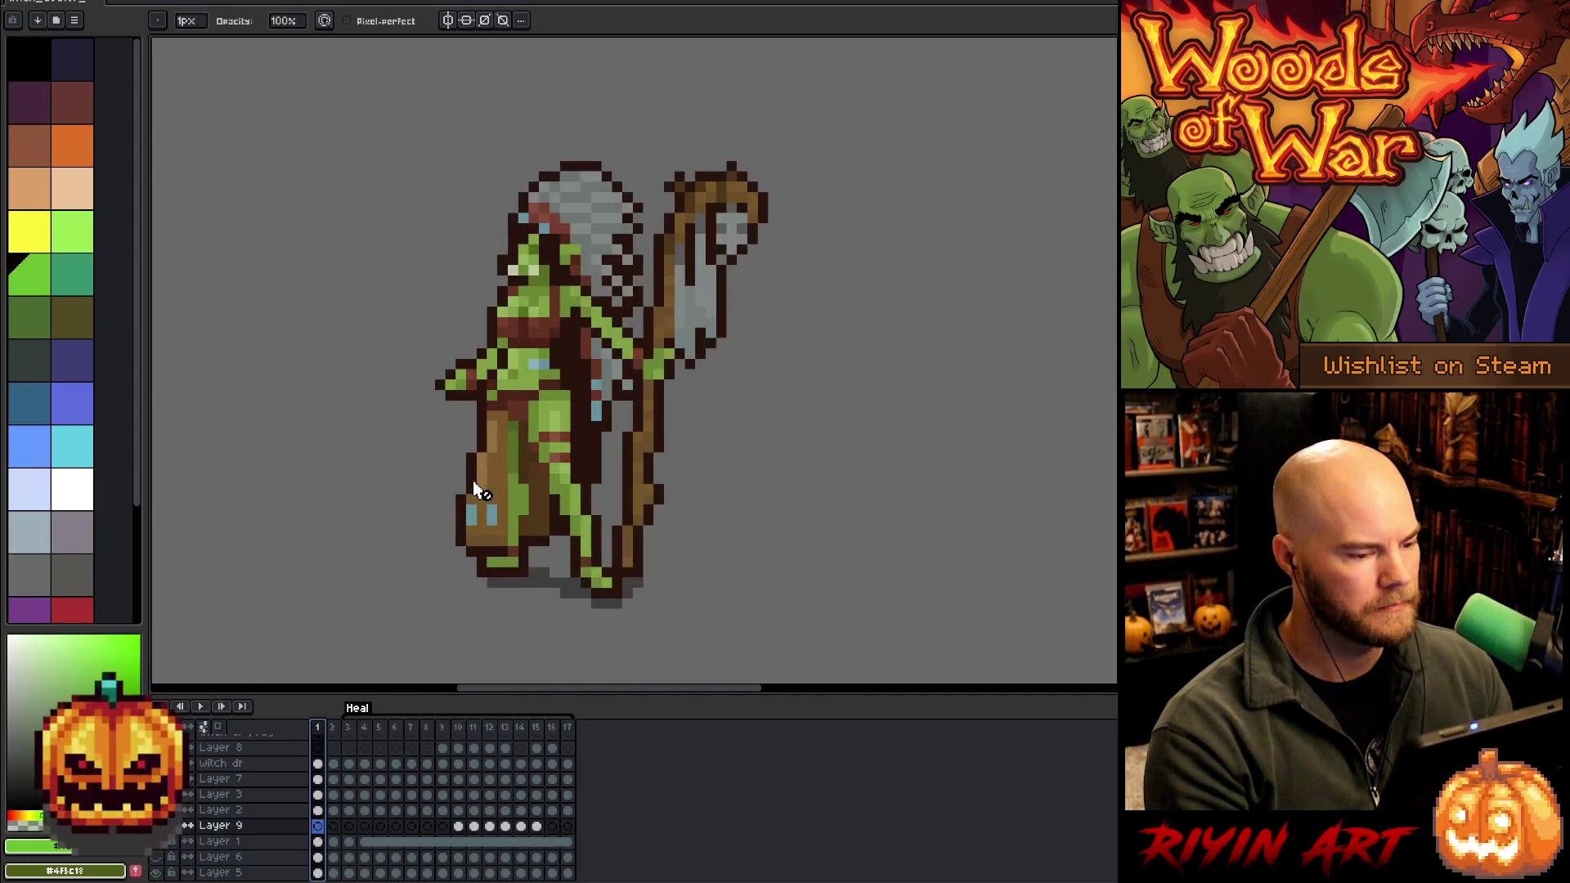
drag(446, 490, 491, 483)
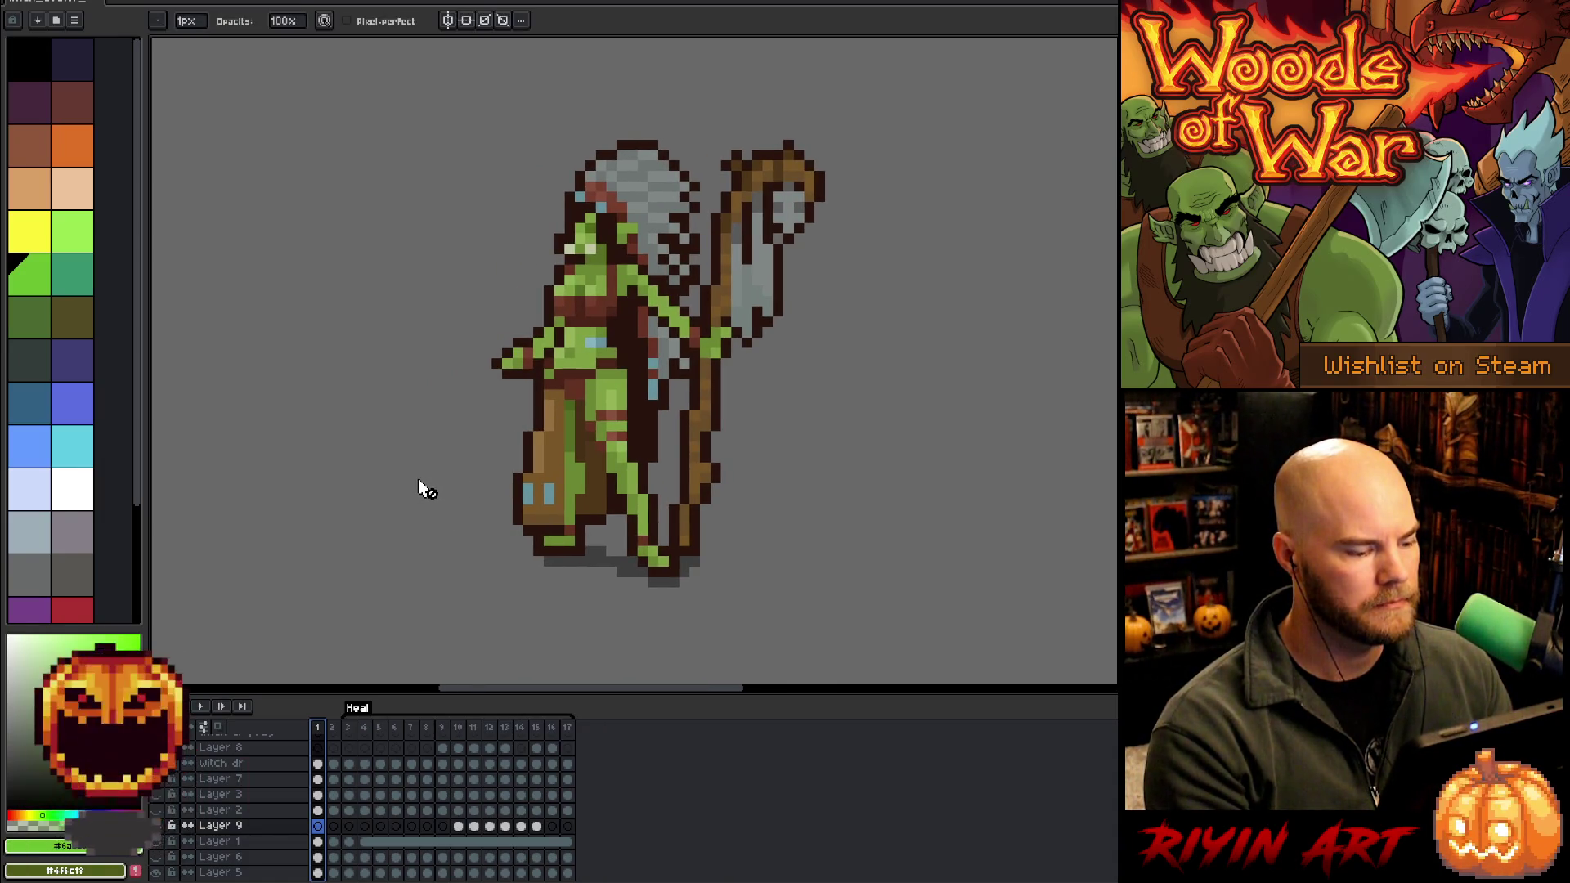
key(Right)
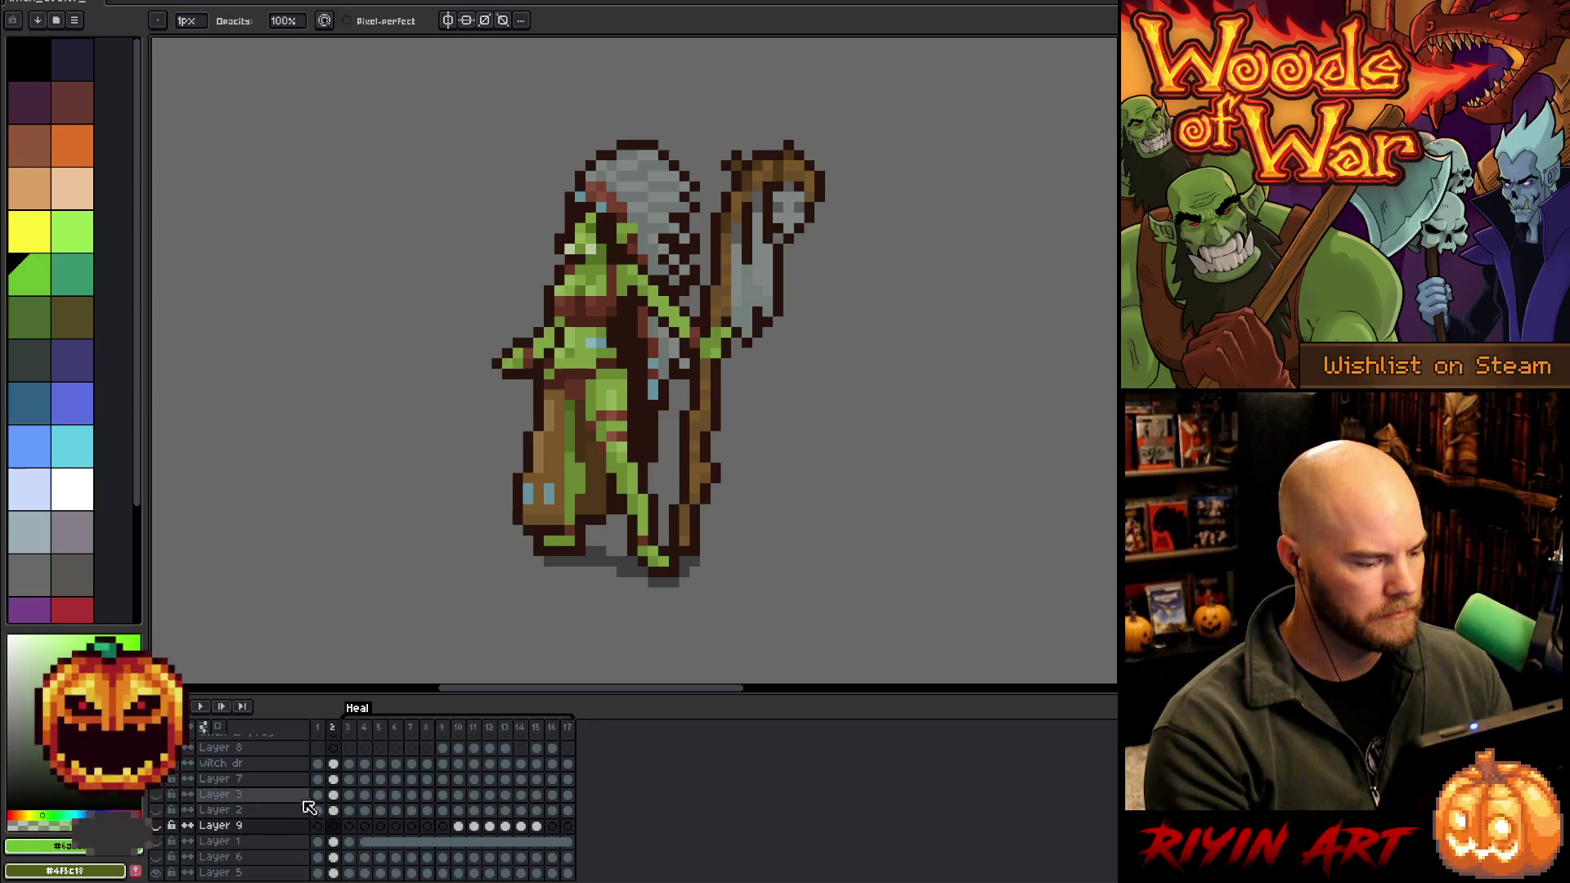
click(333, 764)
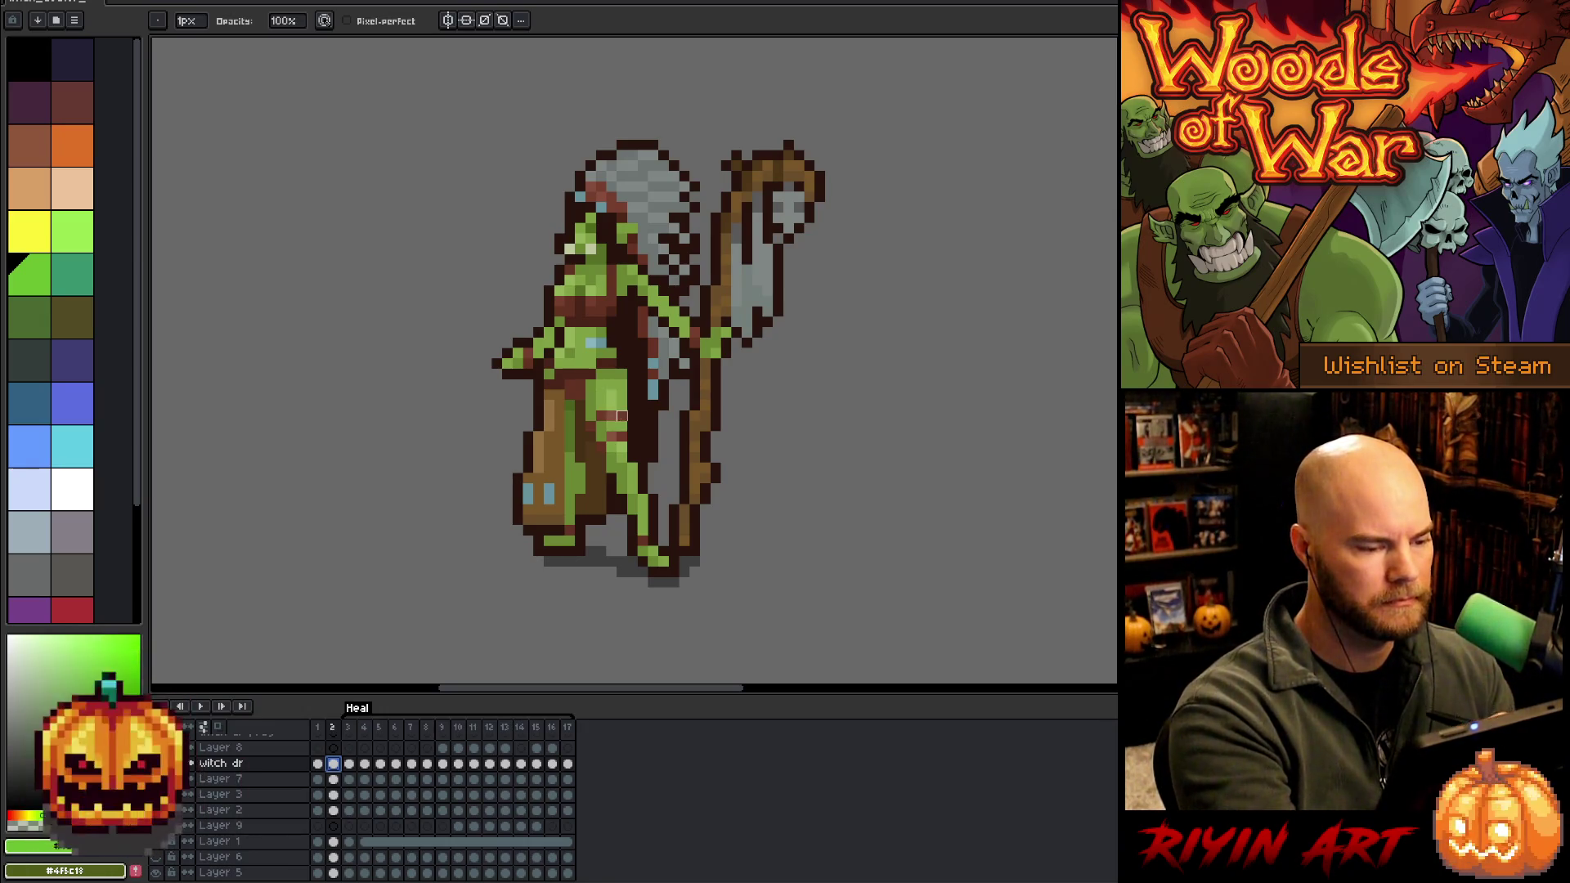
key(m)
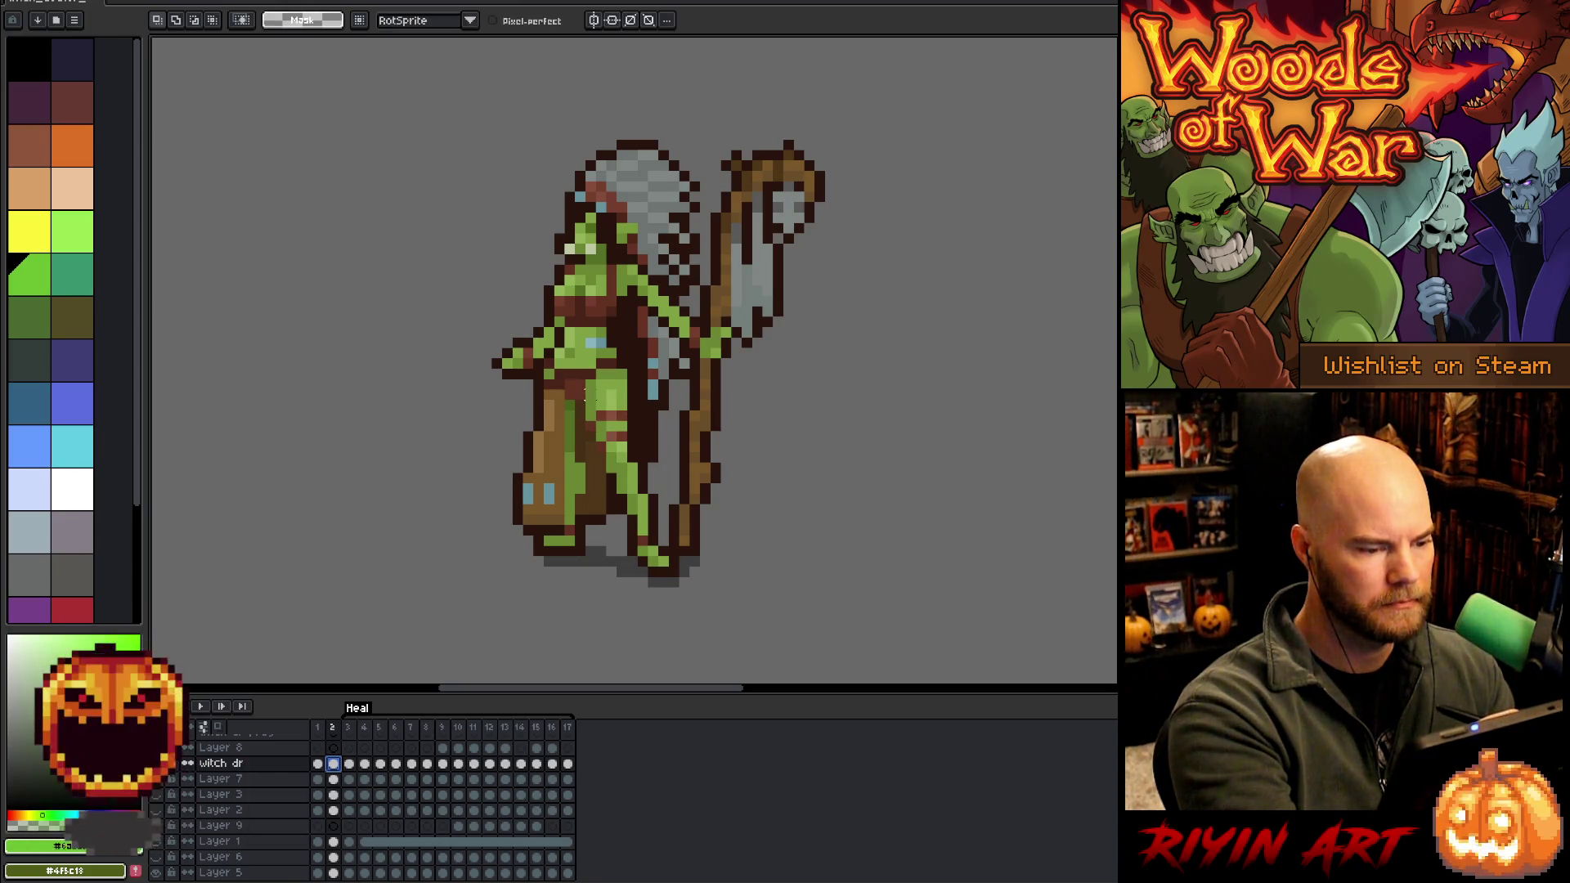
Lasso the witch doctor's front leg on frame 2 and move it left of the body
mouse_move(610, 369)
mouse_down()
mouse_move(676, 577)
mouse_move(599, 473)
mouse_move(577, 396)
mouse_move(609, 372)
mouse_up()
click(640, 526)
drag(640, 526, 381, 536)
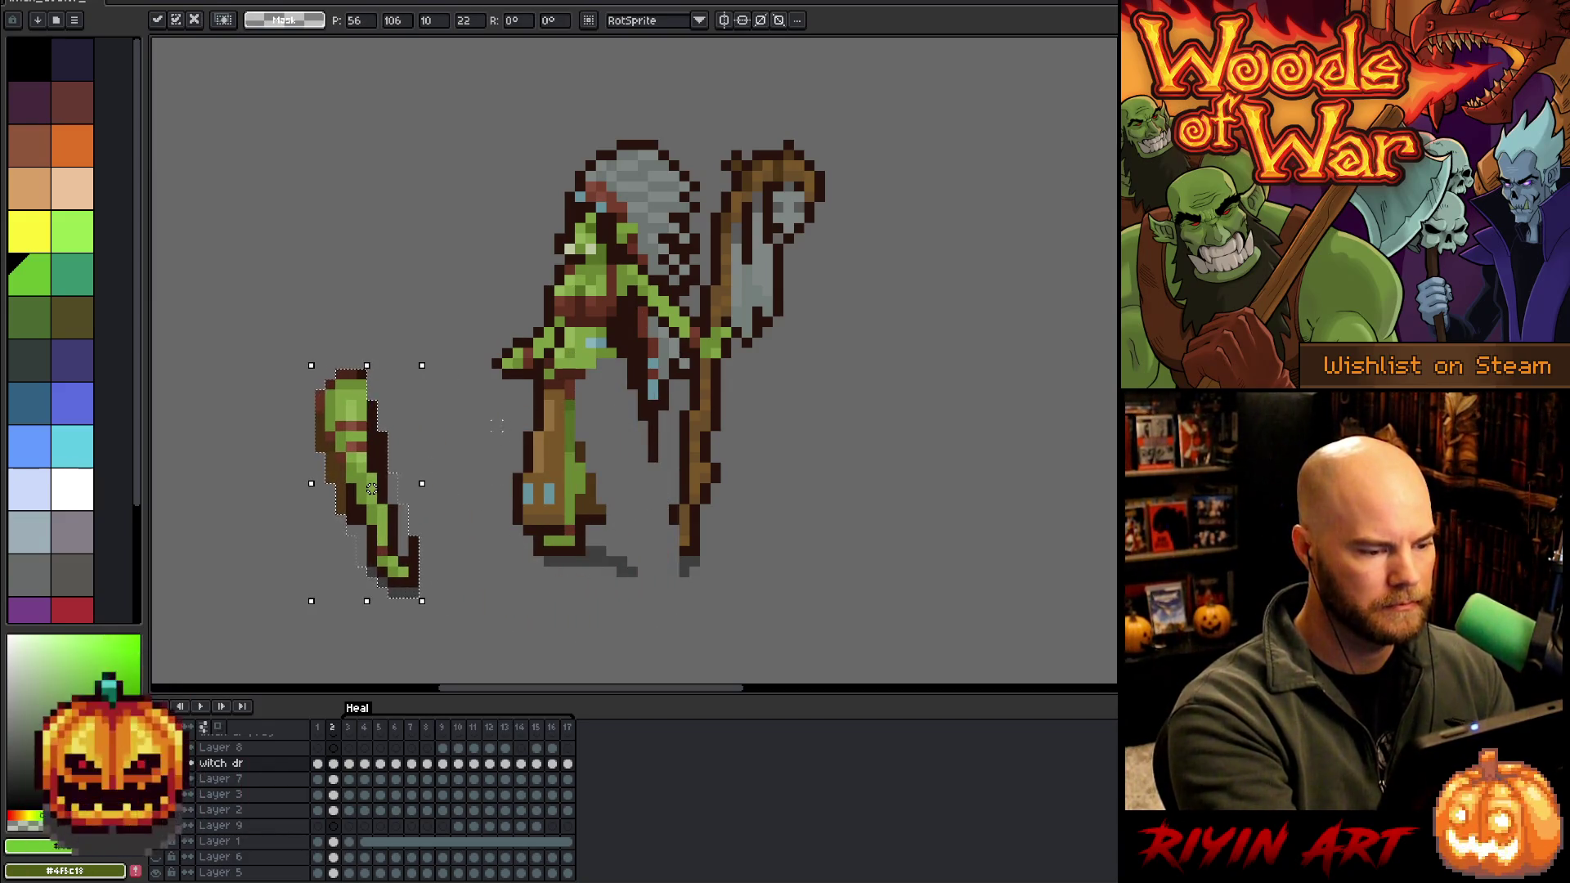
key(Return)
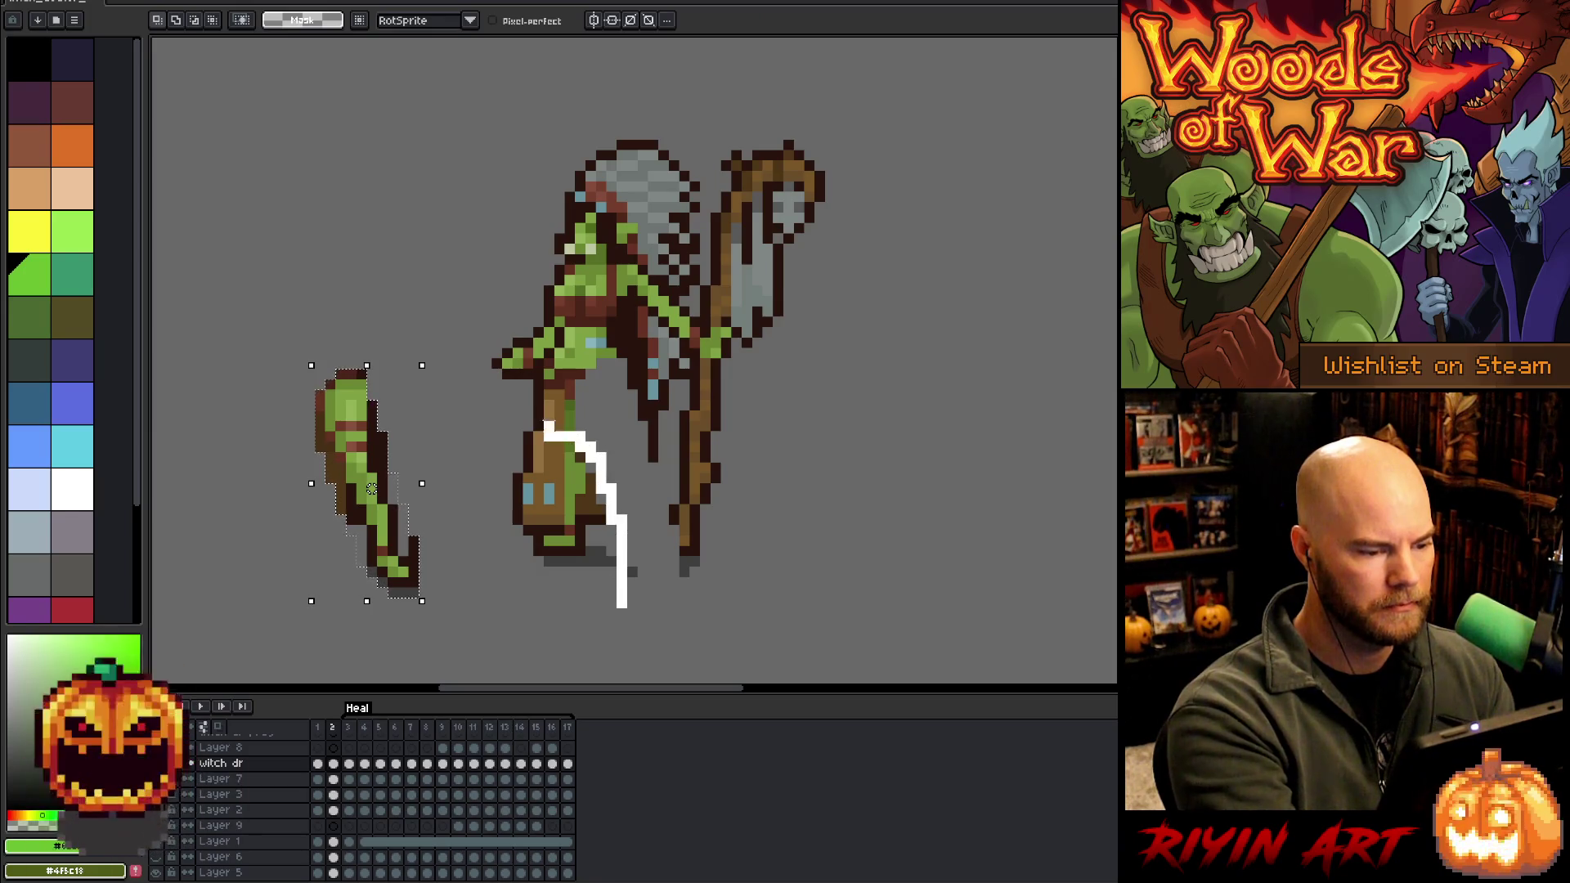
drag(621, 607, 514, 429)
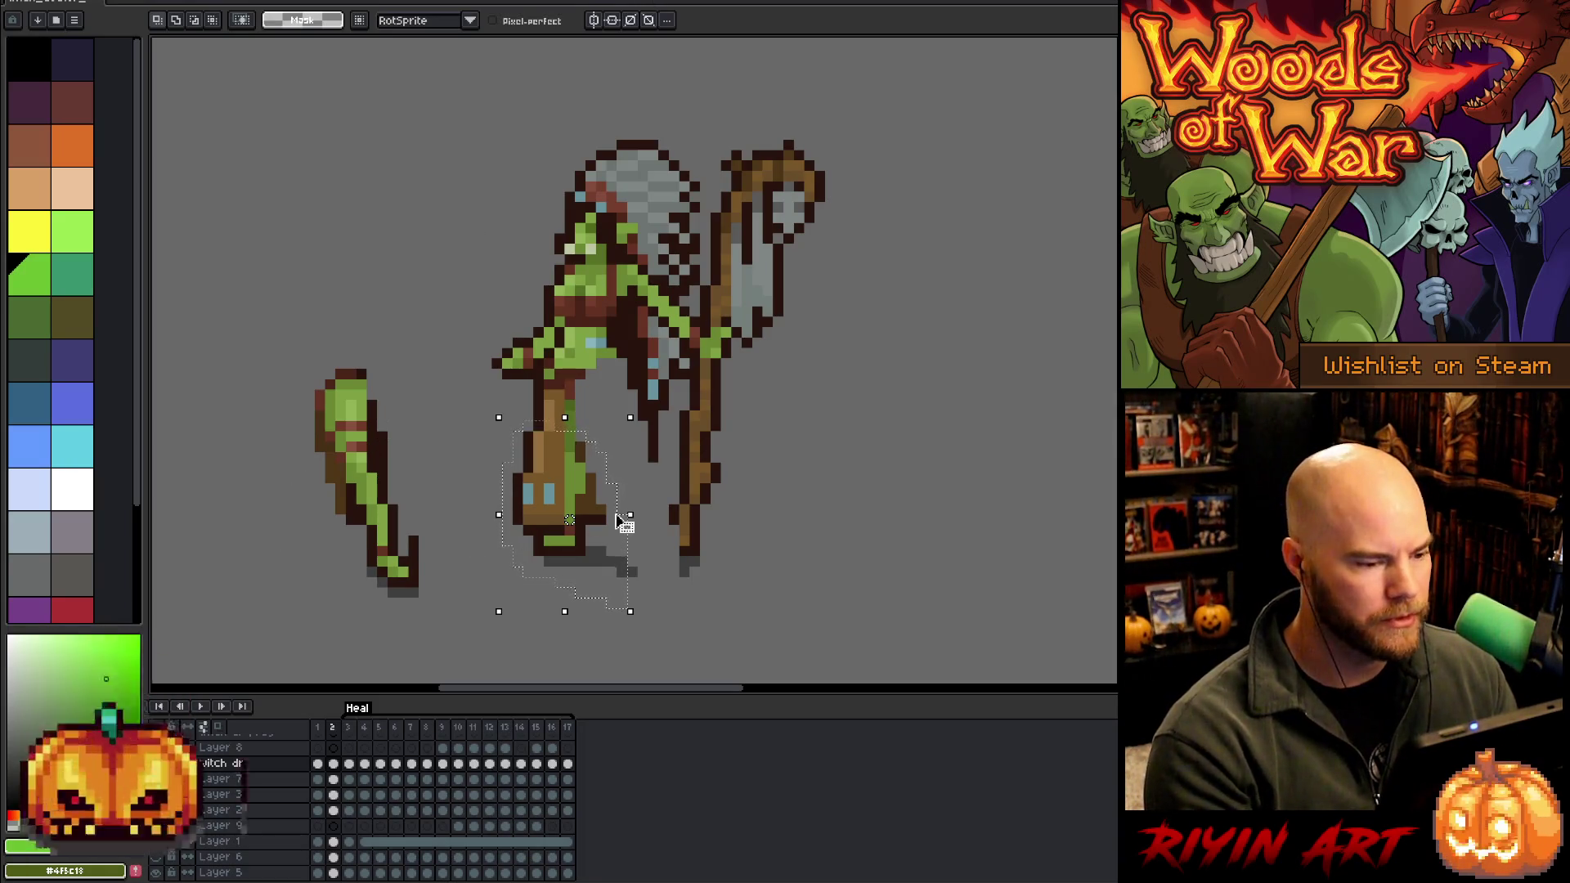
Marquee the lower brown leg and nudge it one pixel right
key(m)
drag(486, 603, 541, 519)
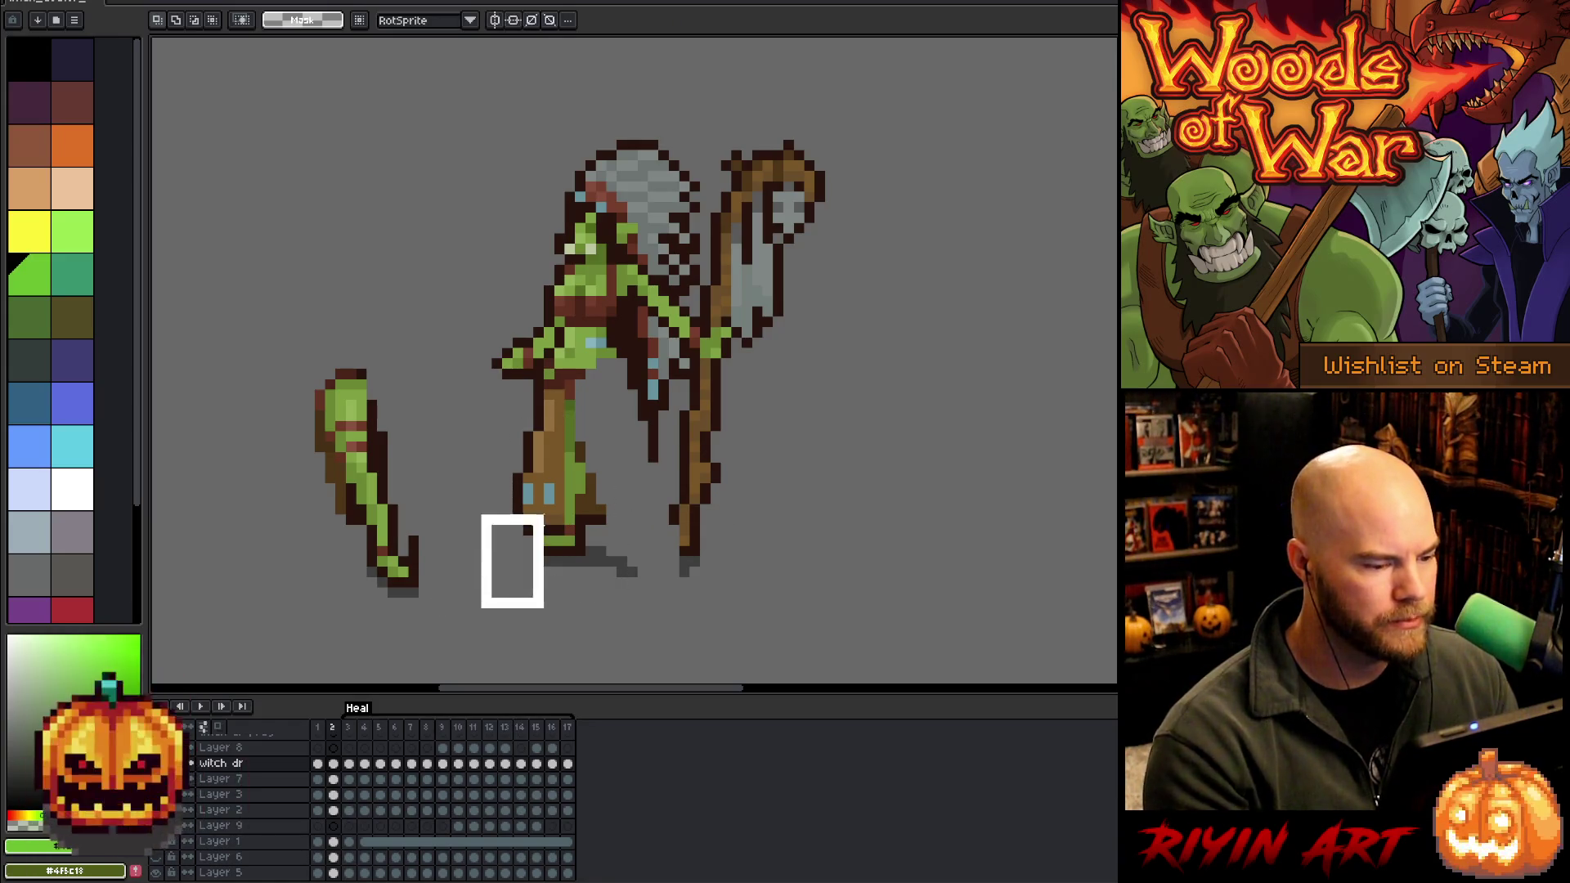
click(507, 426)
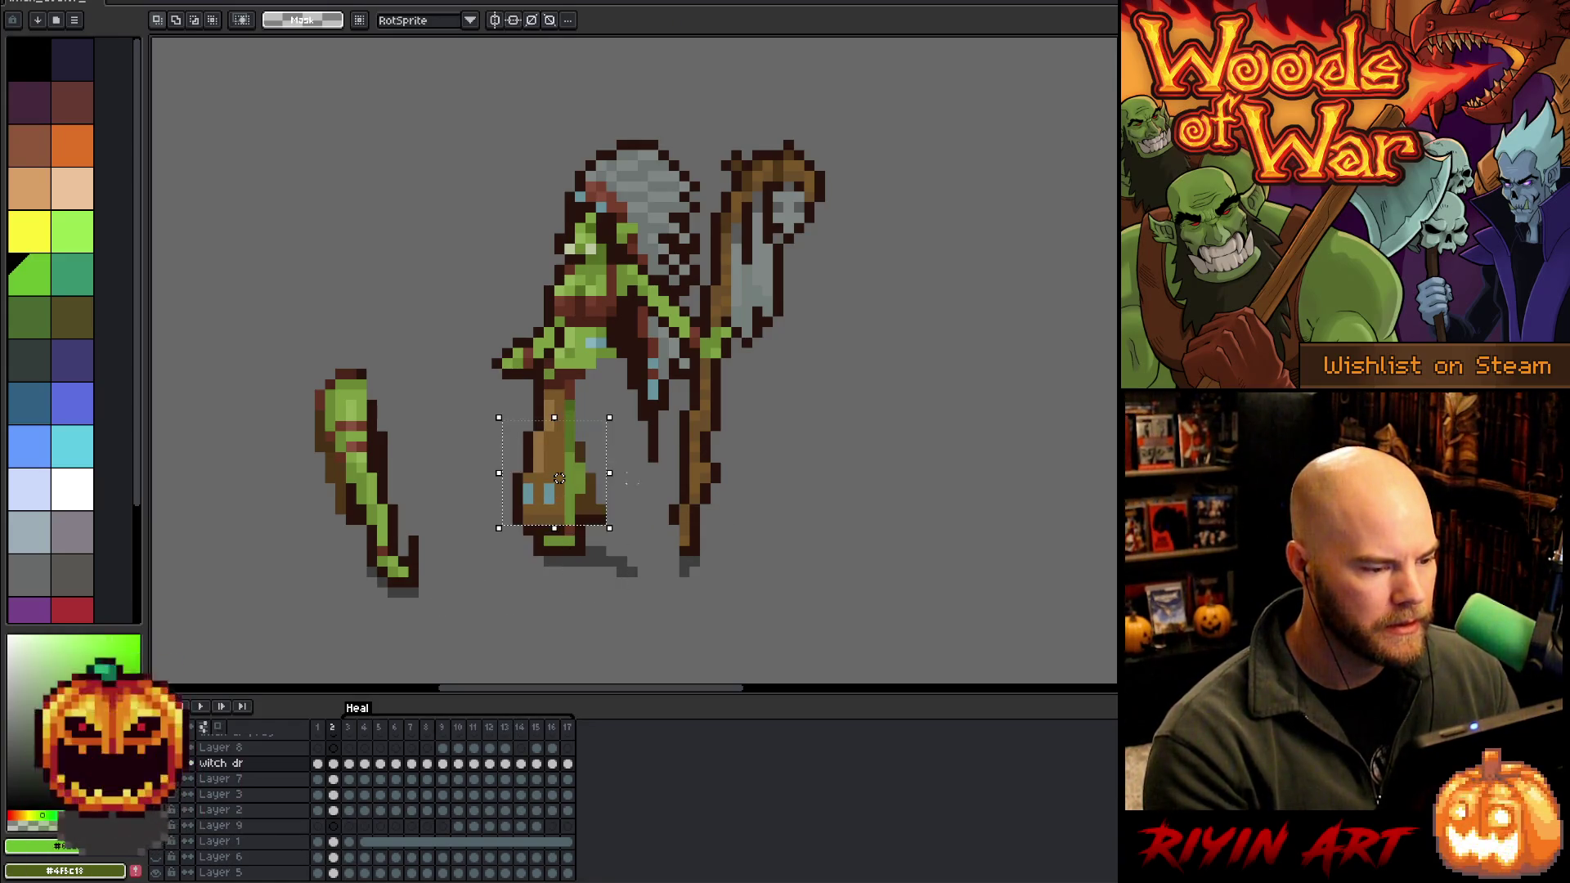
drag(501, 429, 622, 557)
click(694, 592)
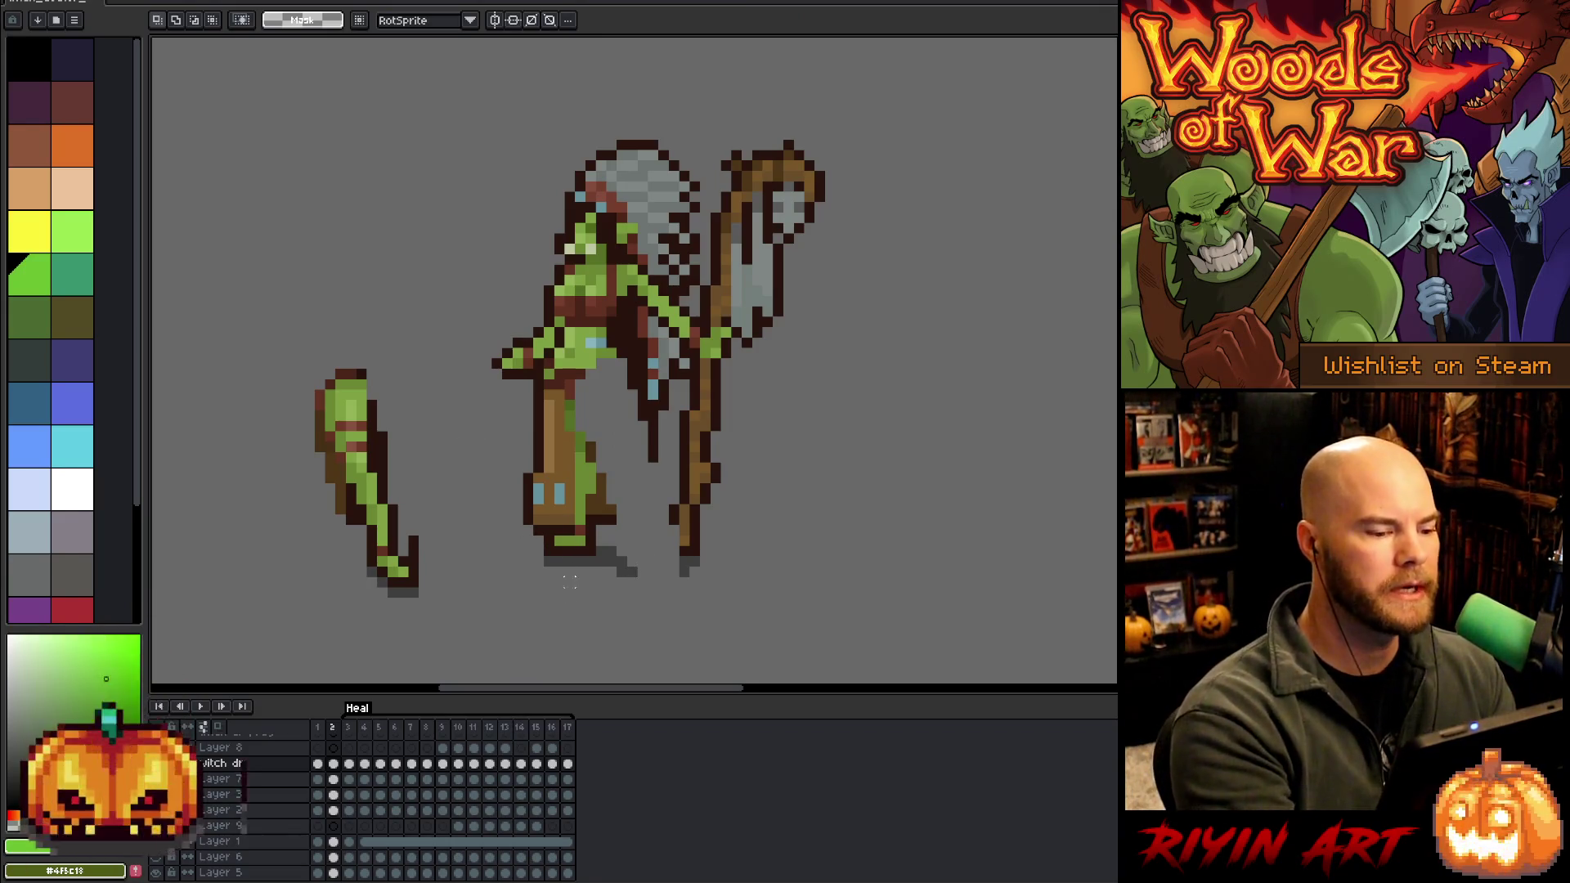
Reselect the lower leg with the lasso and shift it slightly further right
drag(515, 465, 616, 555)
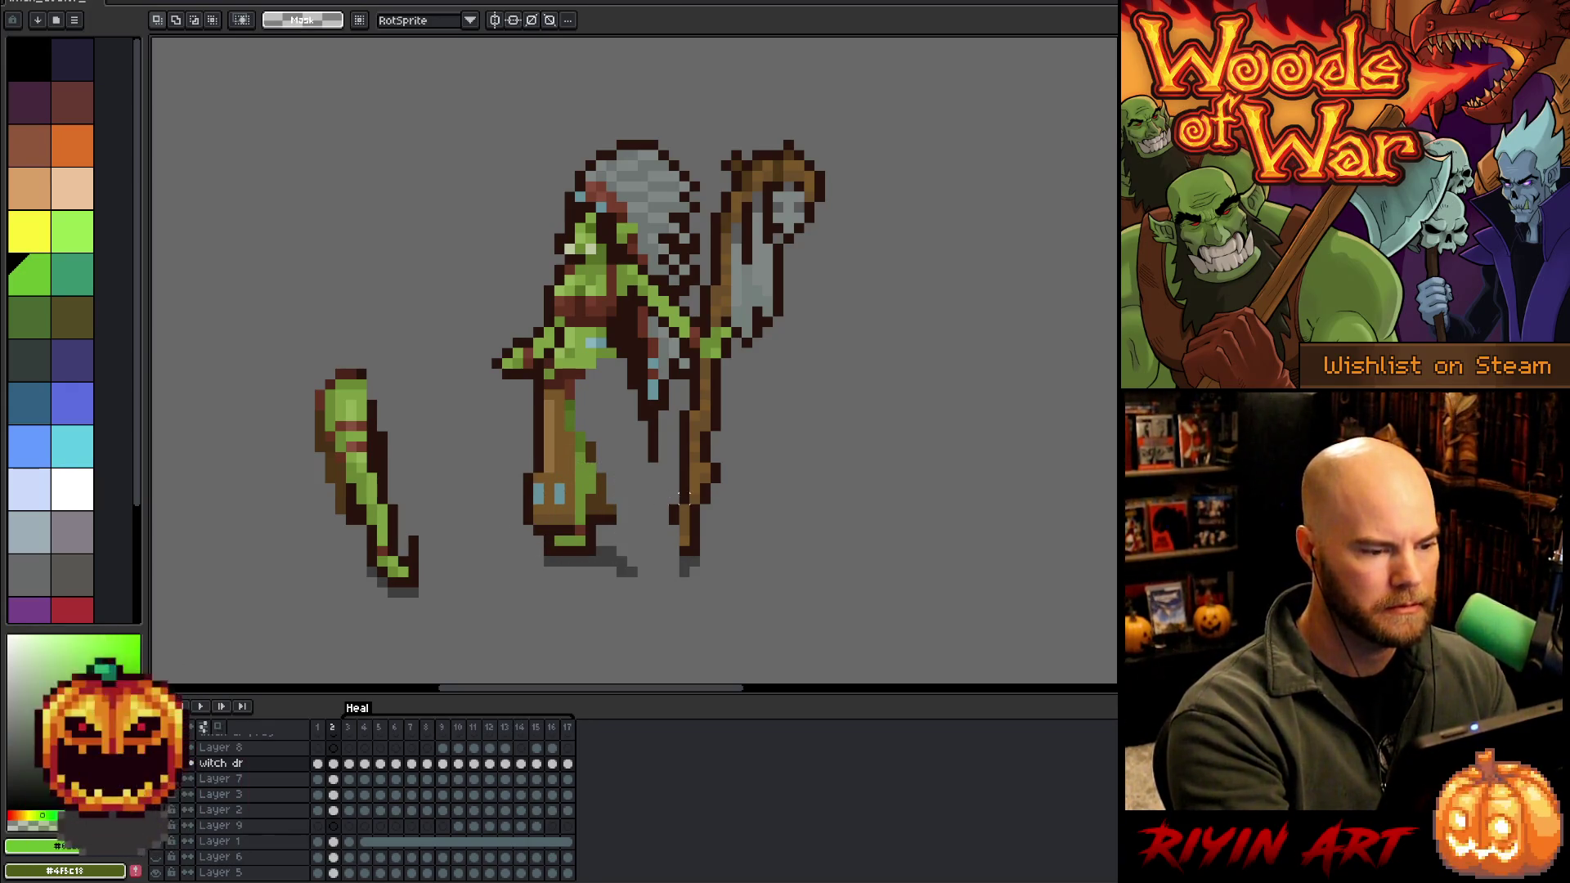
key(b)
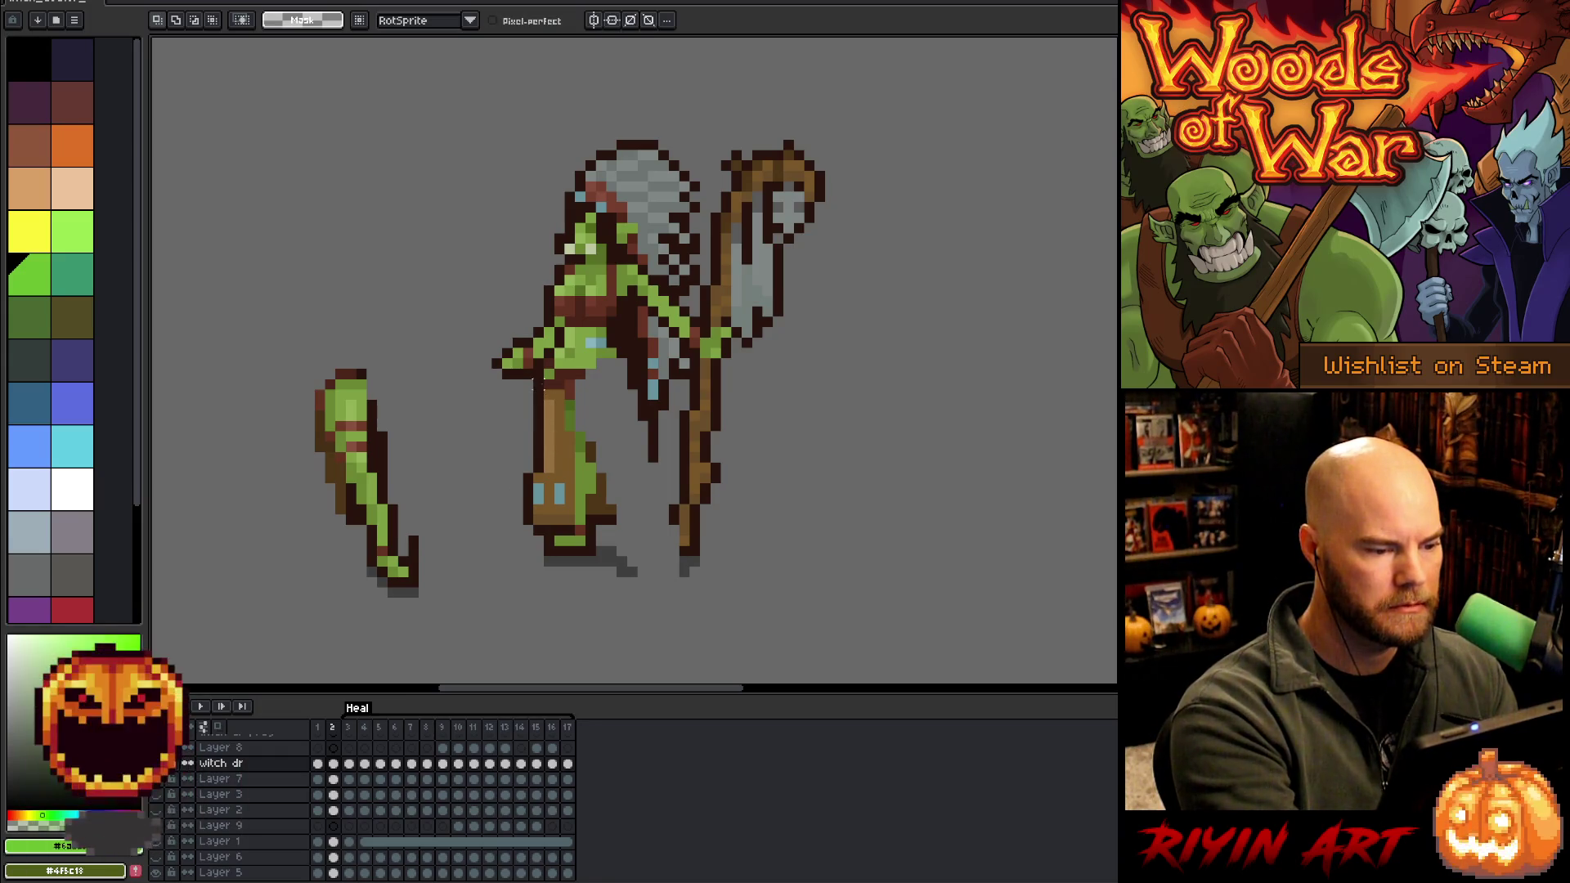
mouse_move(591, 394)
mouse_down()
mouse_move(495, 482)
mouse_move(626, 486)
mouse_move(609, 396)
mouse_up()
drag(559, 489, 580, 489)
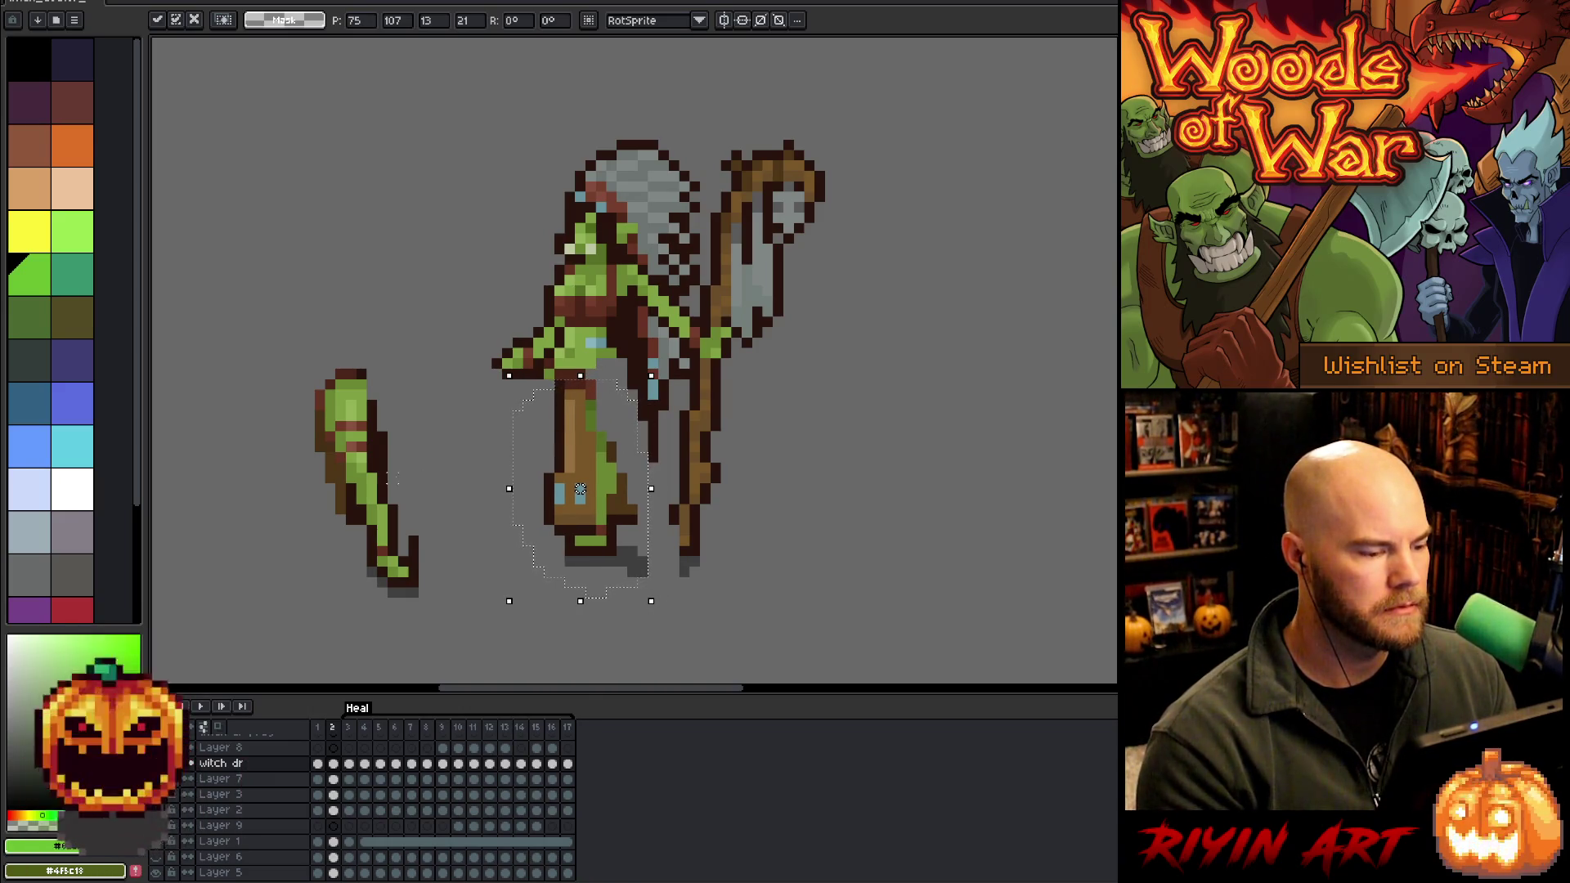
key(m)
drag(252, 317, 449, 640)
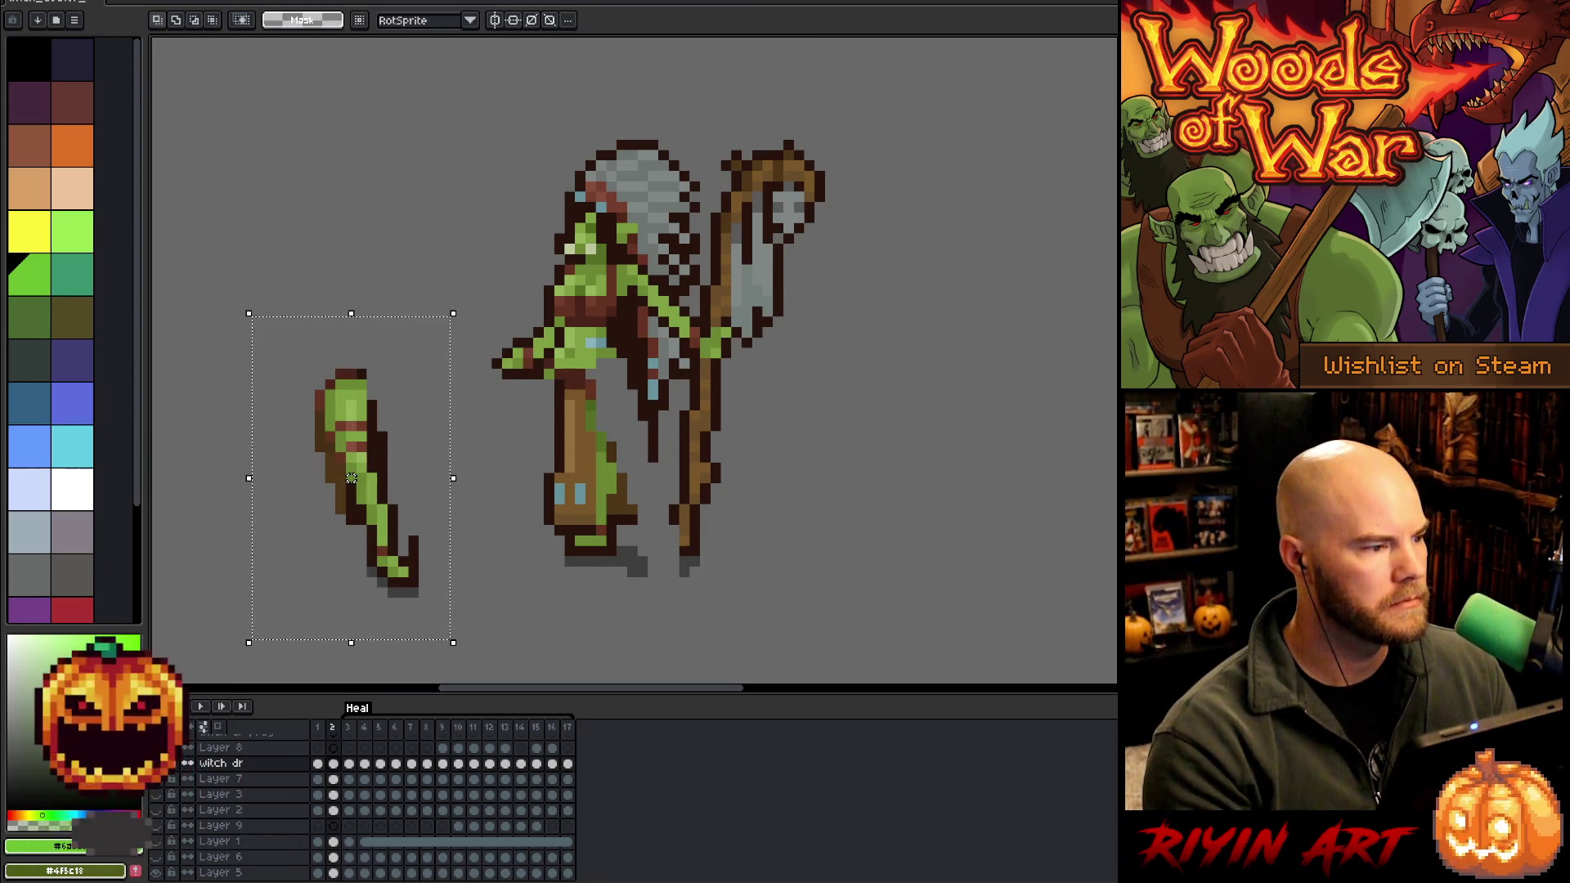
Flip the detached green leg horizontally, test it on the body, then return it leftward
click(78, 1)
mouse_move(45, 0)
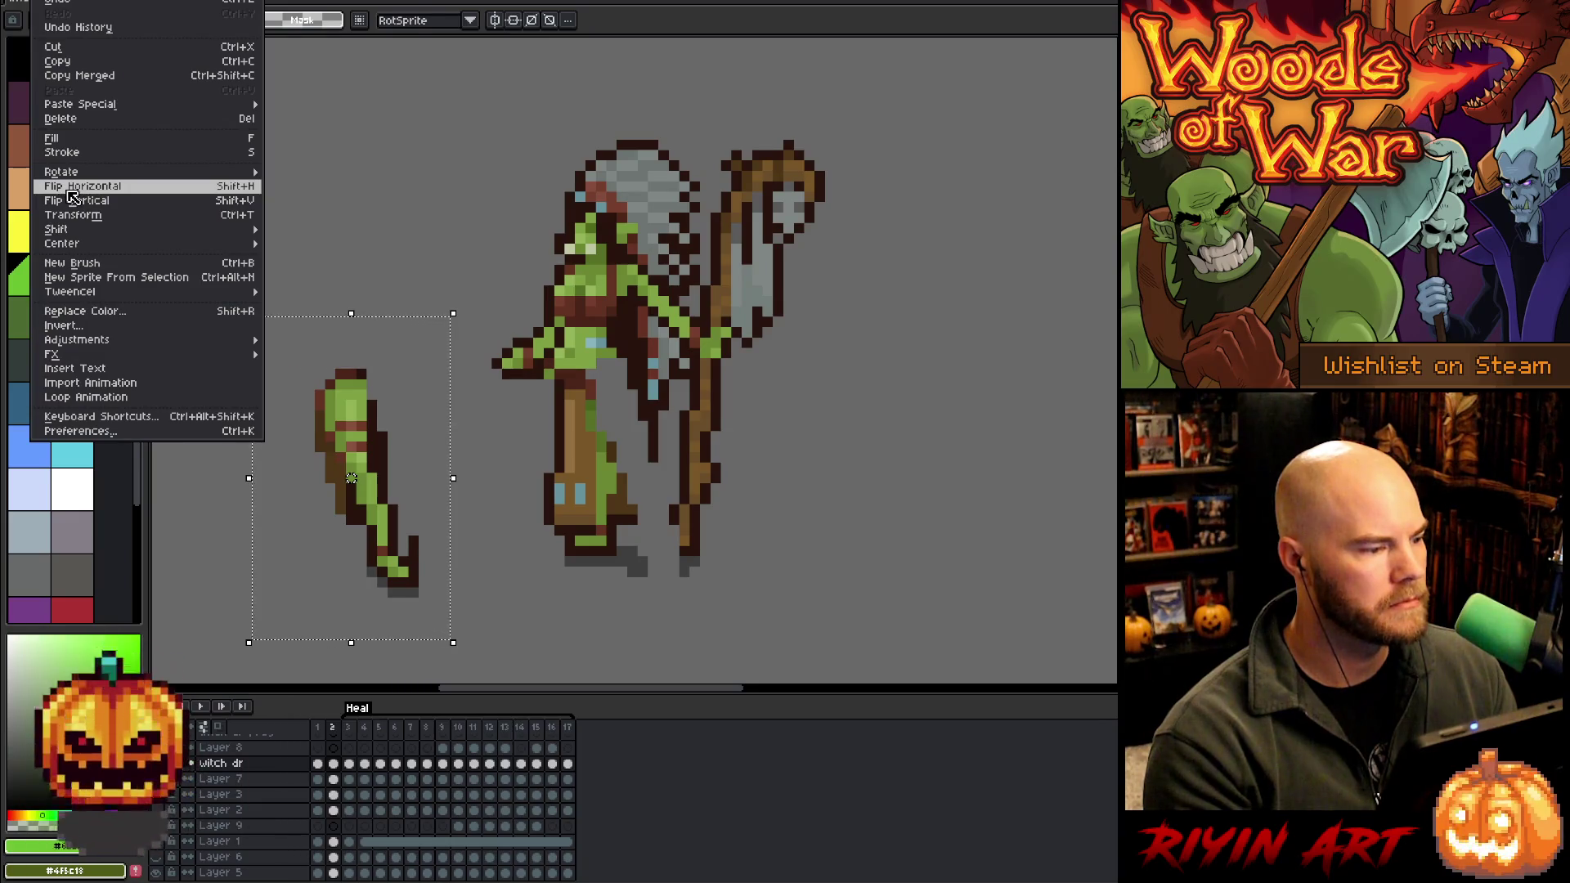
click(70, 191)
drag(364, 435, 613, 417)
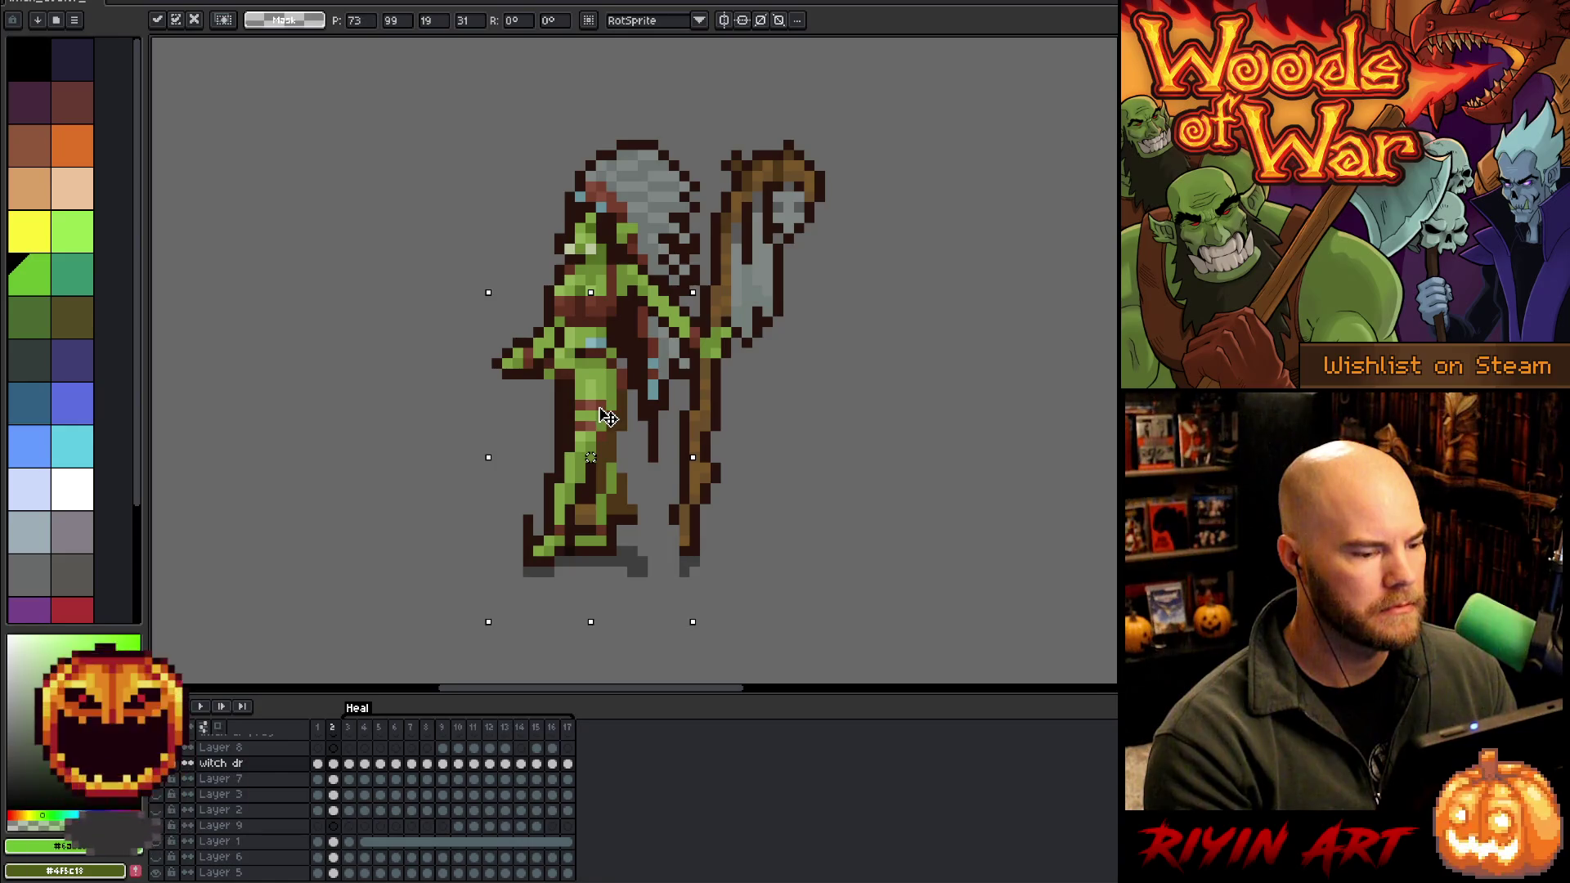
drag(605, 417, 376, 419)
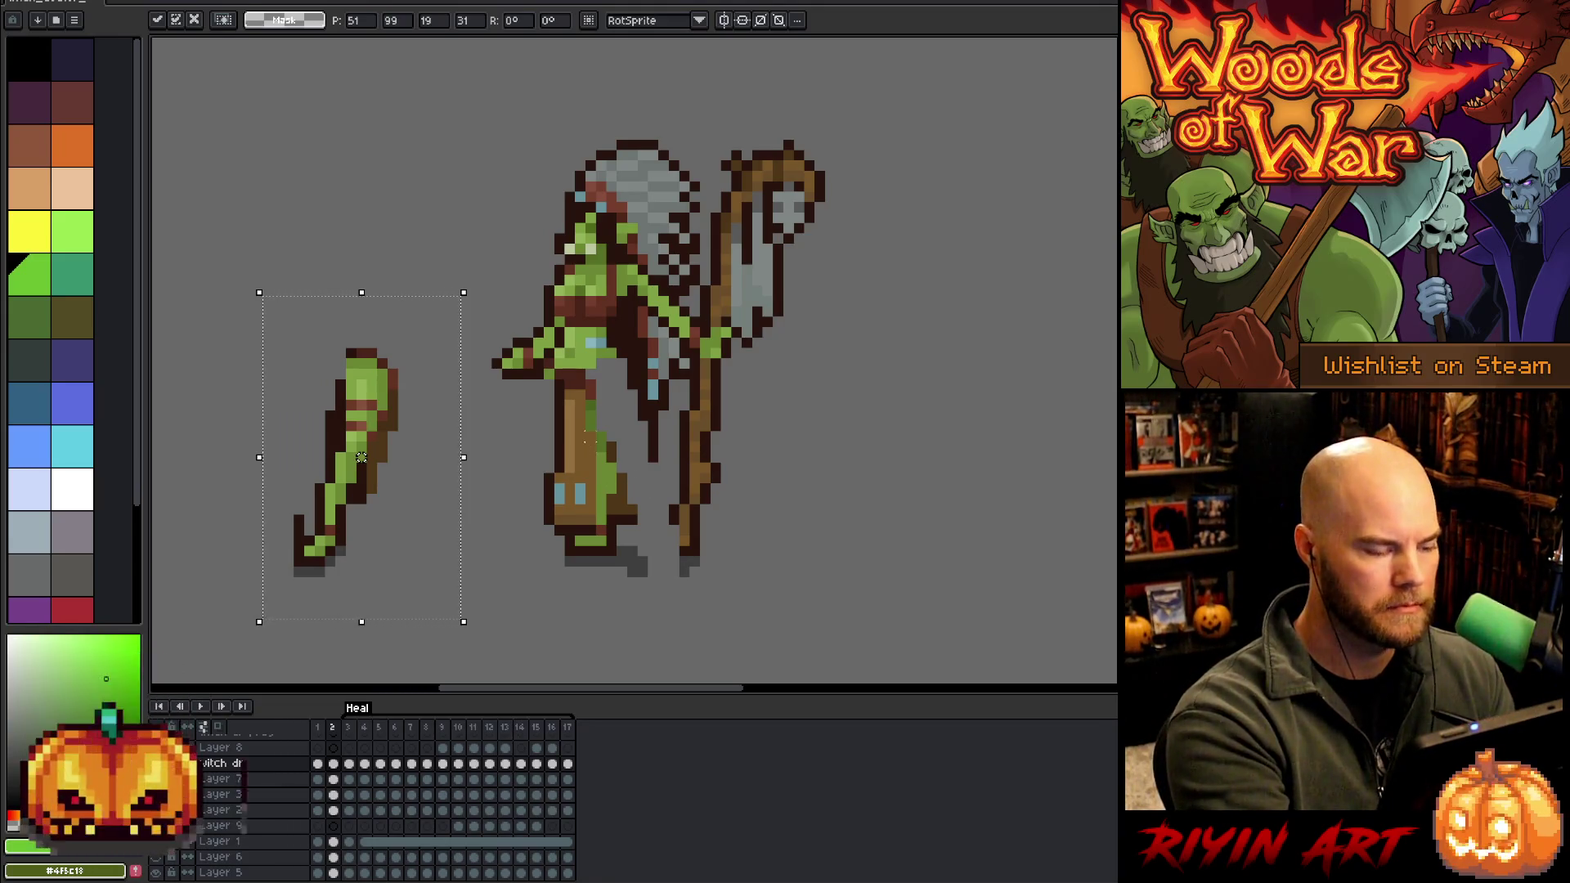
key(ctrl+d)
Sample greens and browns from the leg and repaint the hip and upper front leg green
key(b)
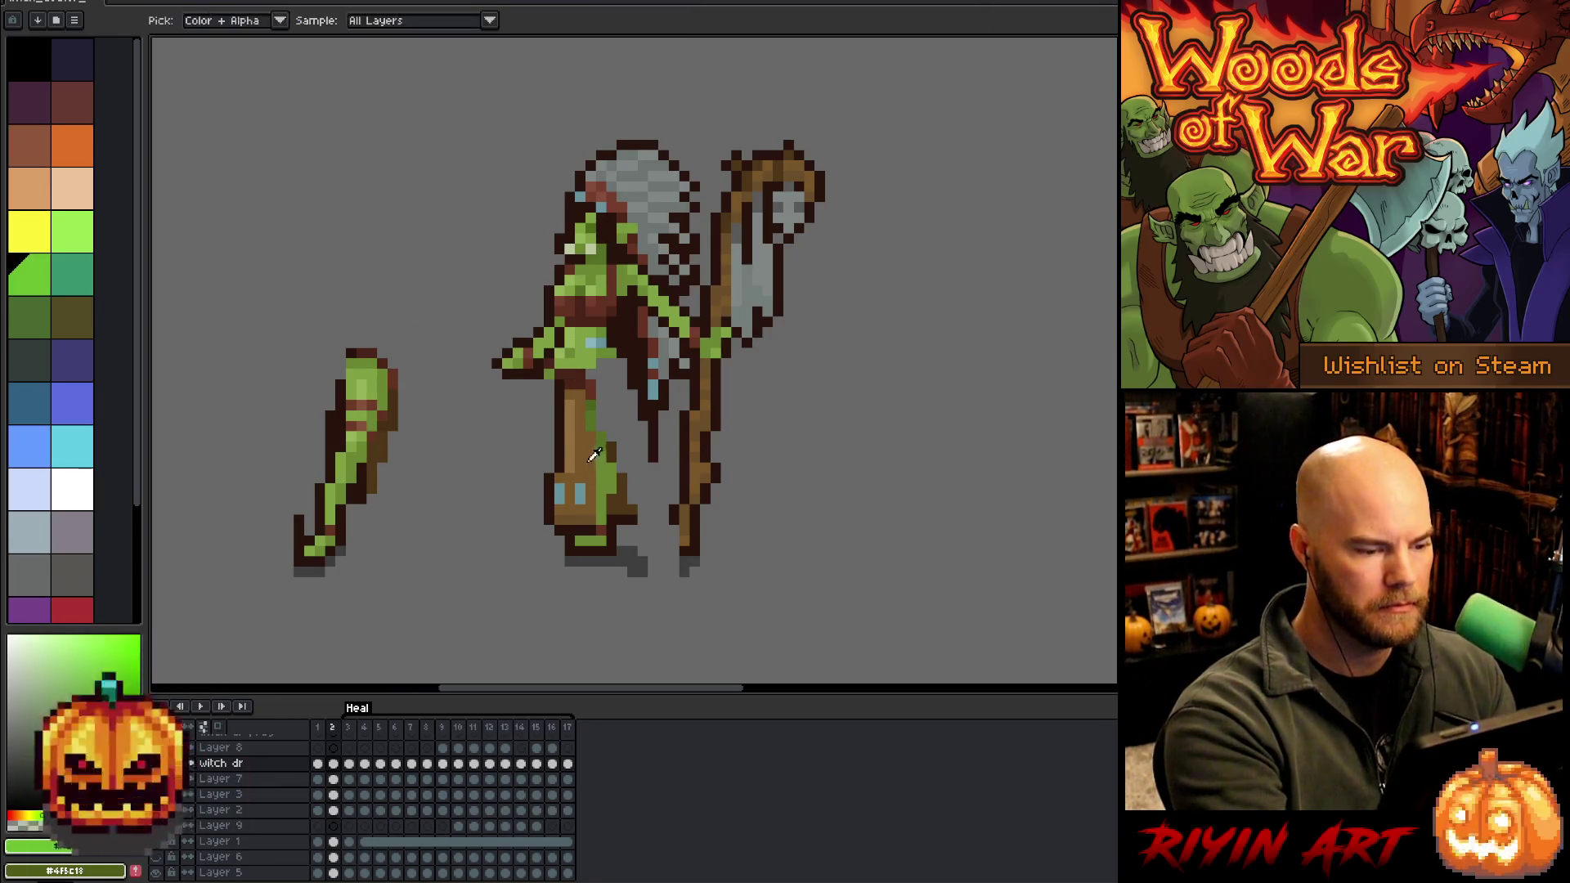
alt+click(589, 426)
alt+click(610, 478)
alt+click(610, 478)
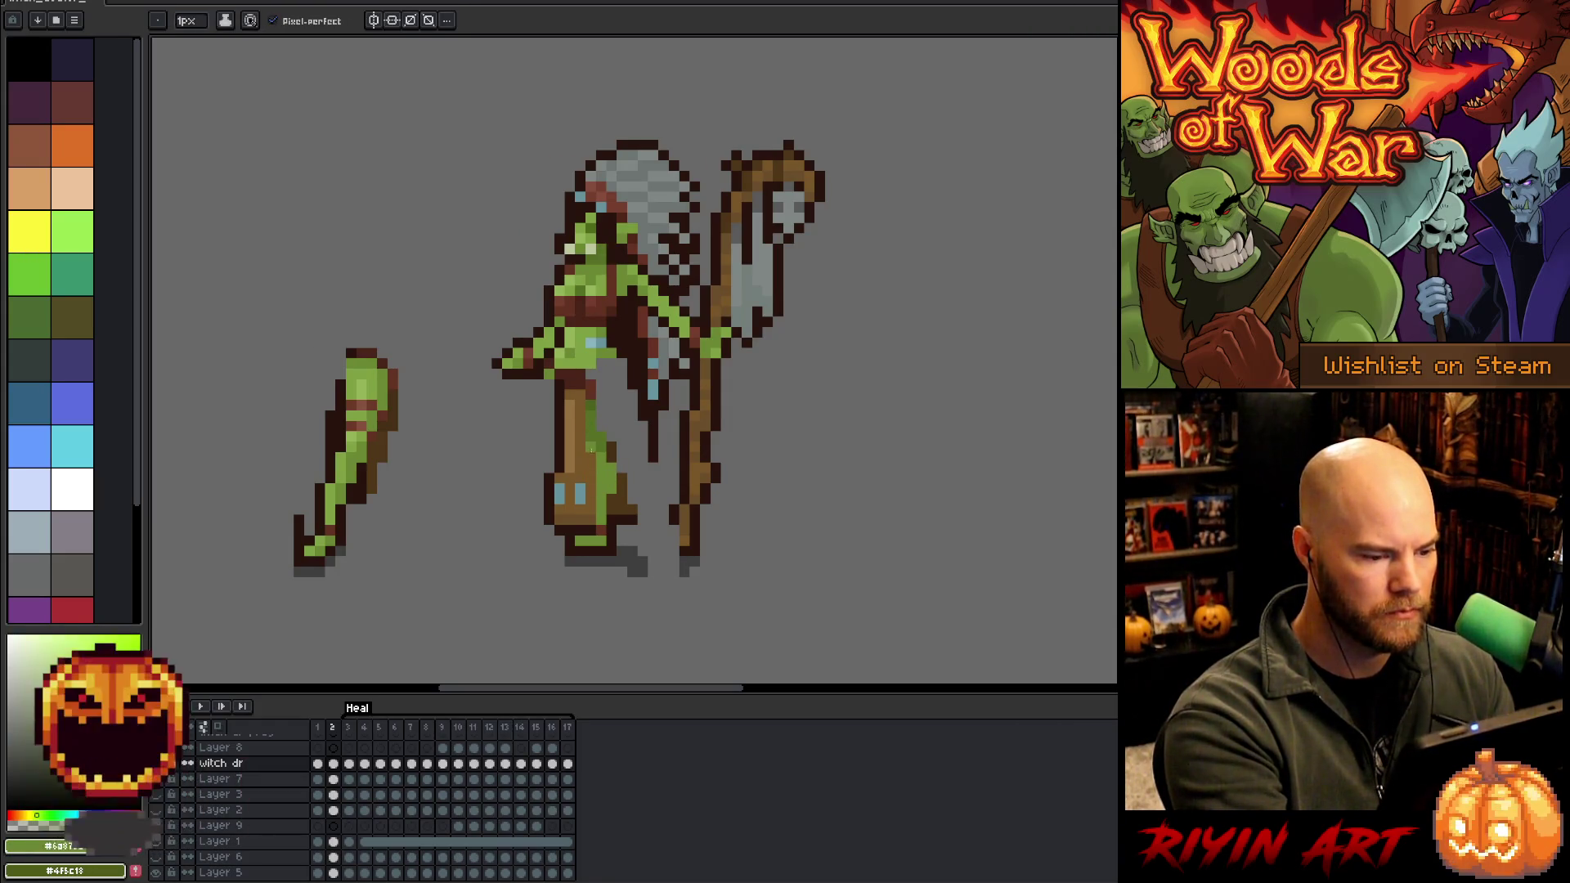
alt+click(597, 416)
alt+click(584, 422)
mouse_move(584, 422)
mouse_down()
mouse_move(561, 392)
mouse_move(583, 433)
mouse_up()
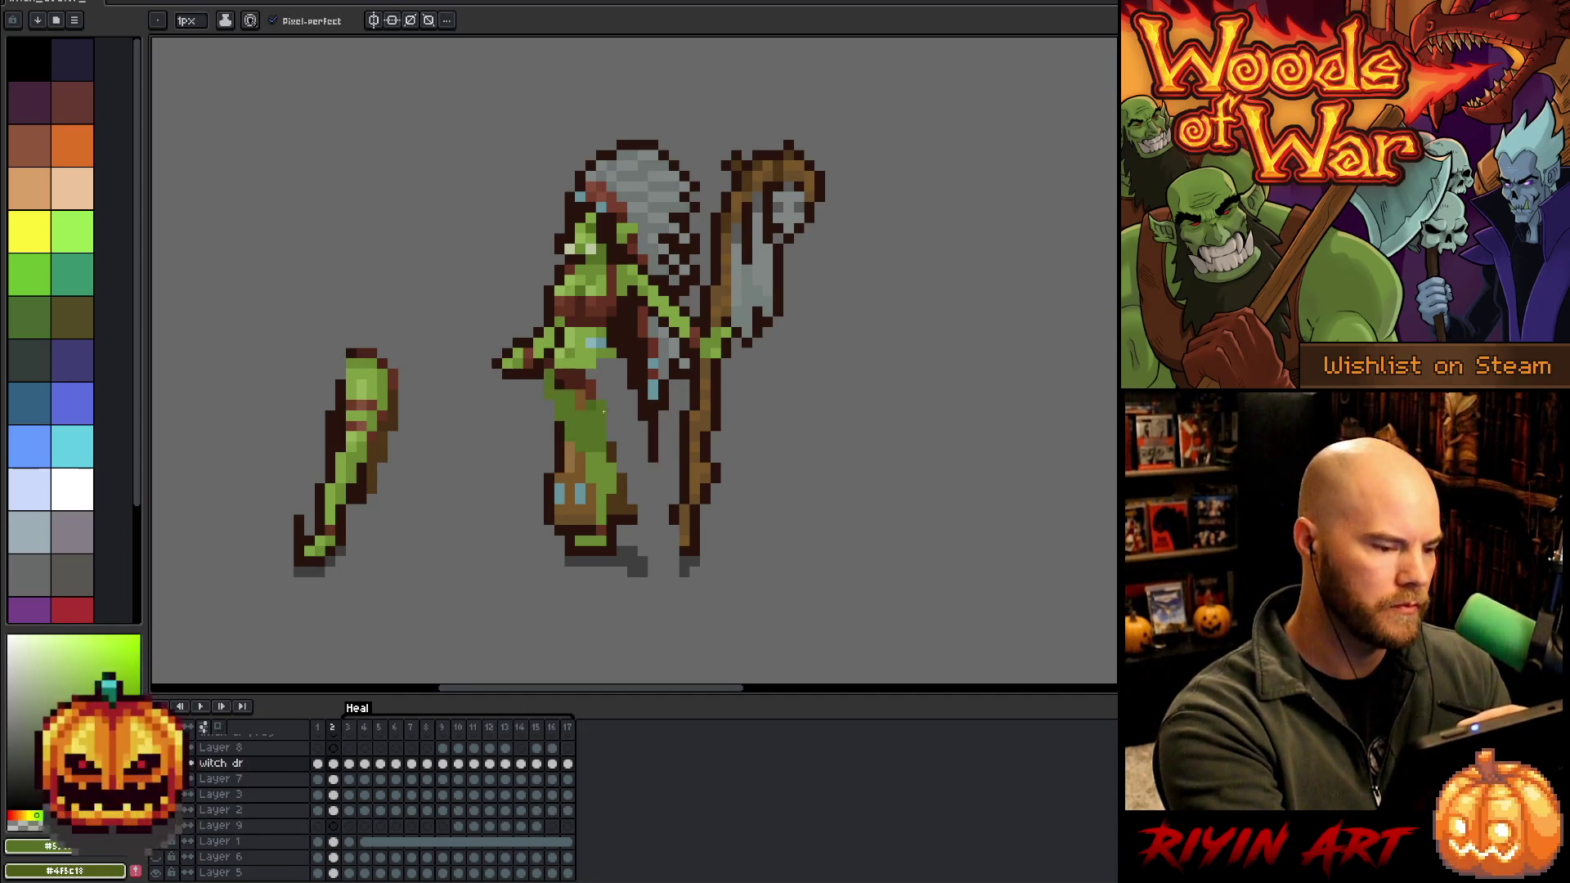
alt+click(601, 417)
drag(574, 392, 574, 470)
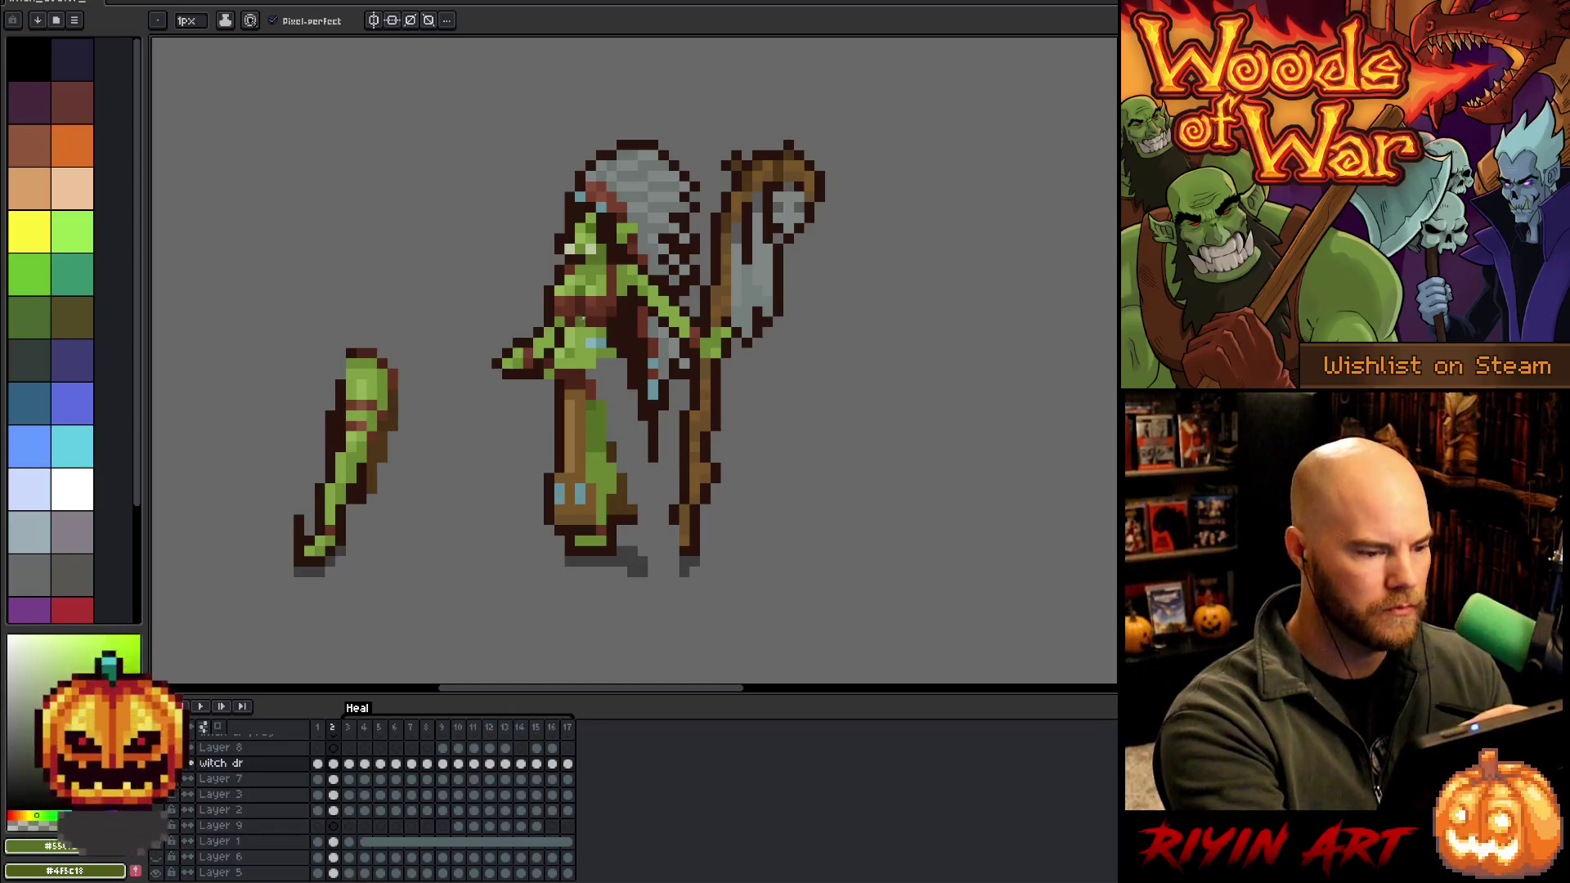
mouse_move(552, 401)
mouse_down()
mouse_move(564, 437)
mouse_move(582, 434)
mouse_up()
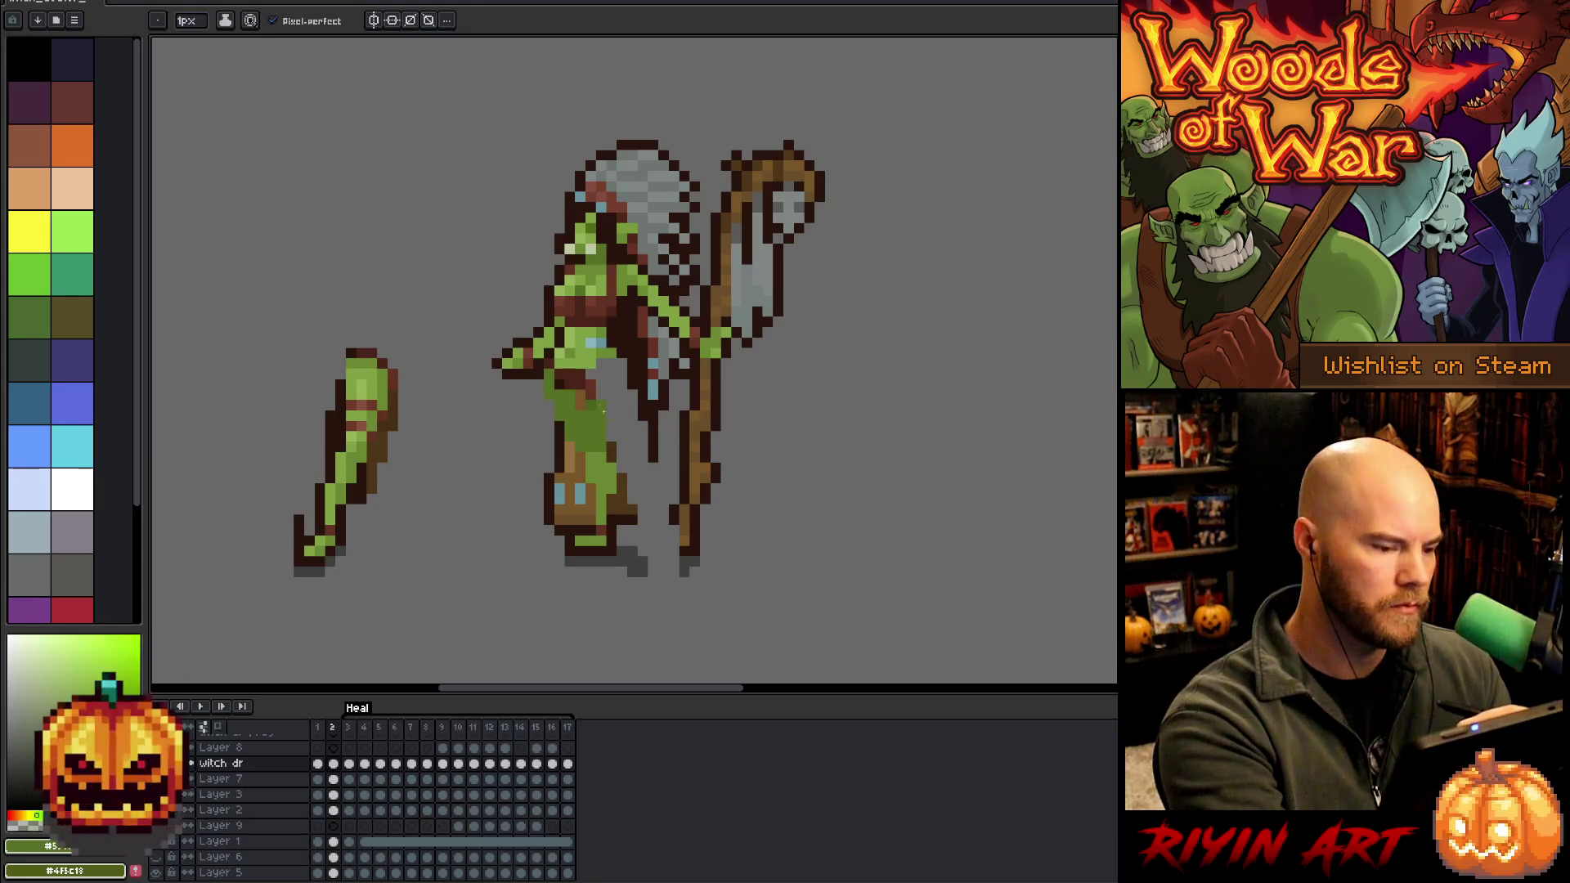
alt+click(601, 416)
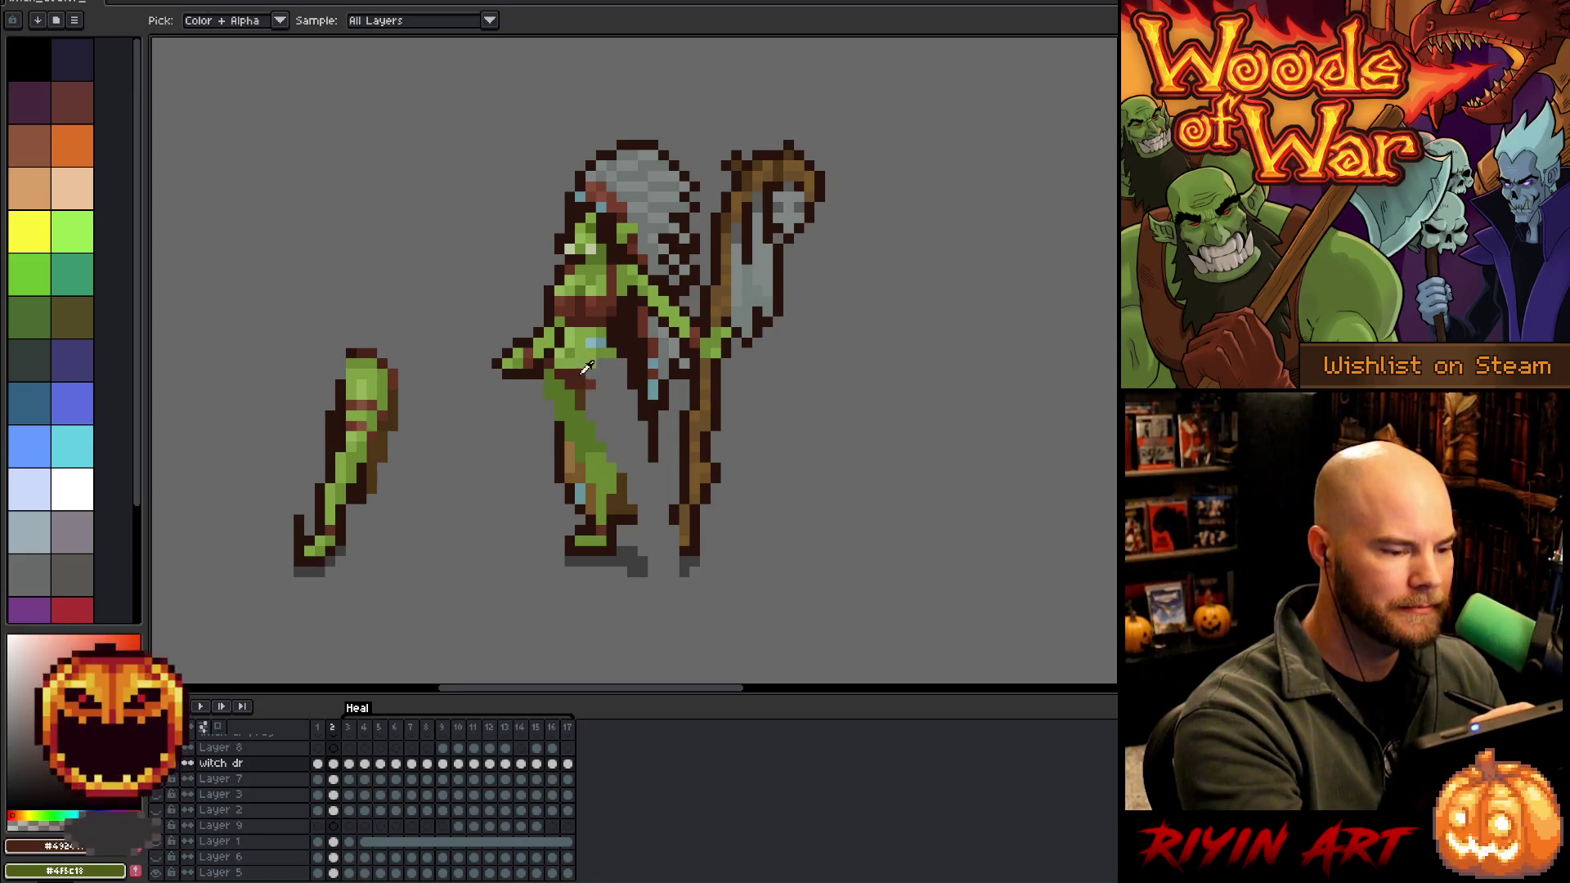
Add brown outline pixels, a blue highlight and a dark boot outline to the front leg
alt+click(614, 355)
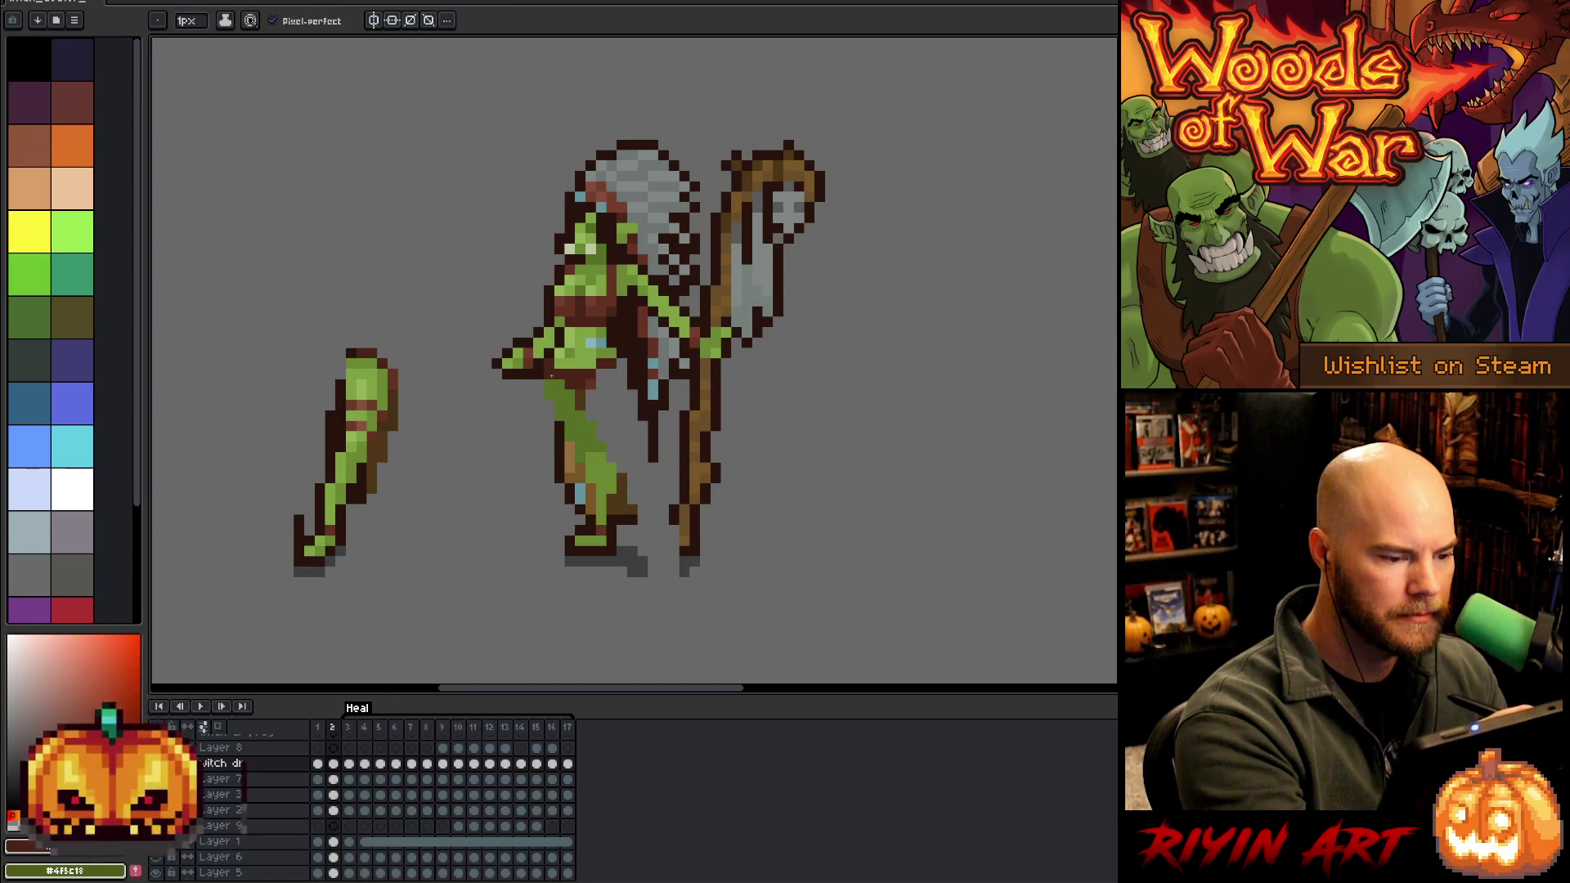
alt+click(594, 381)
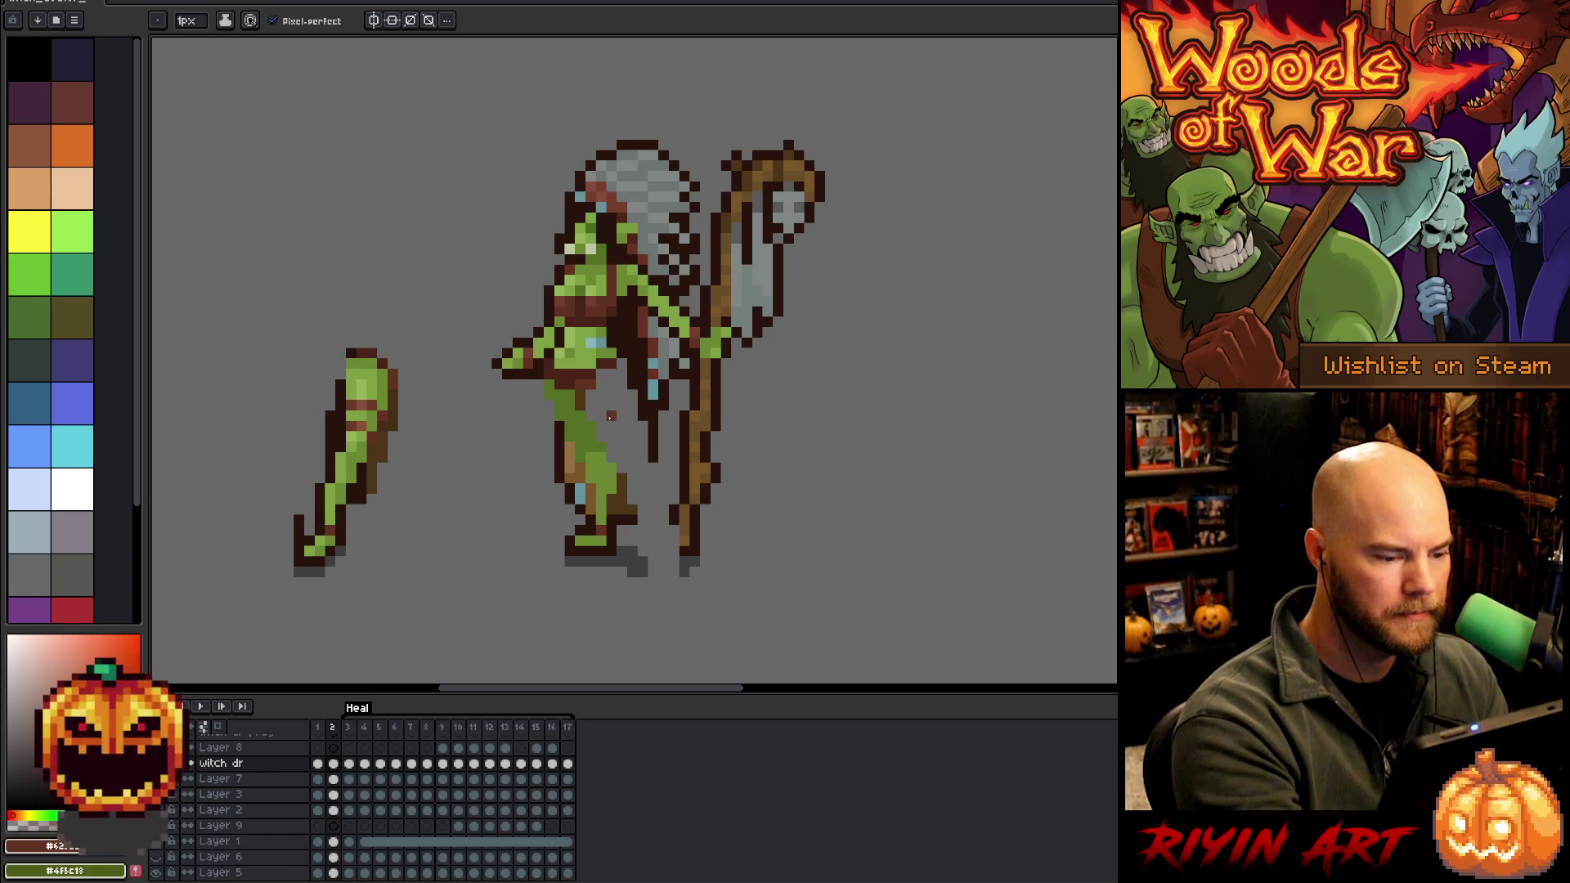
alt+click(577, 468)
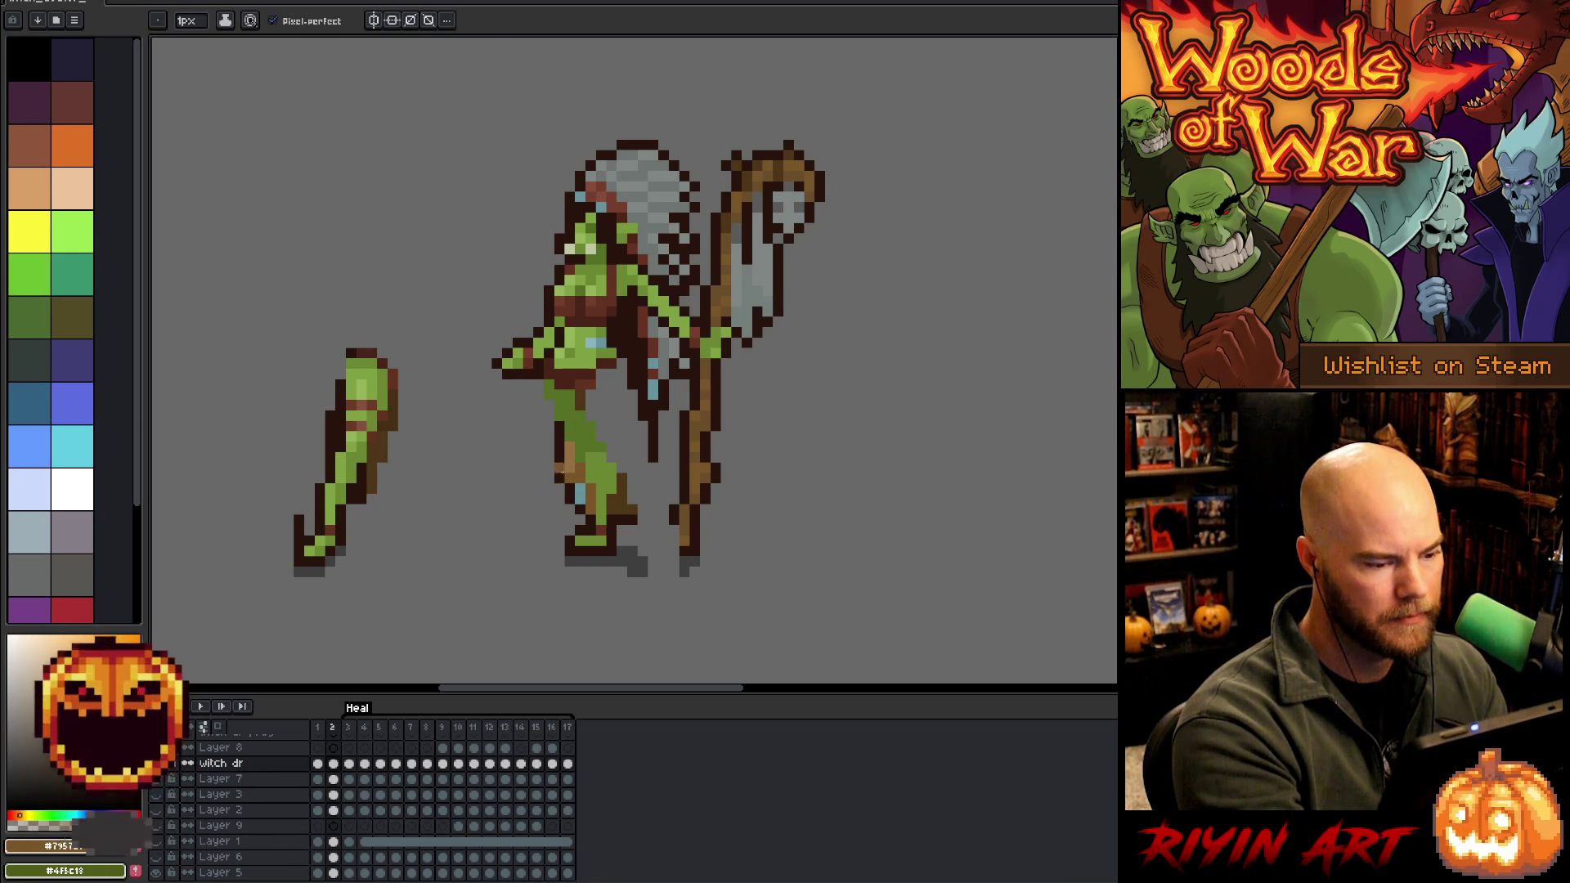
click(564, 492)
alt+click(579, 488)
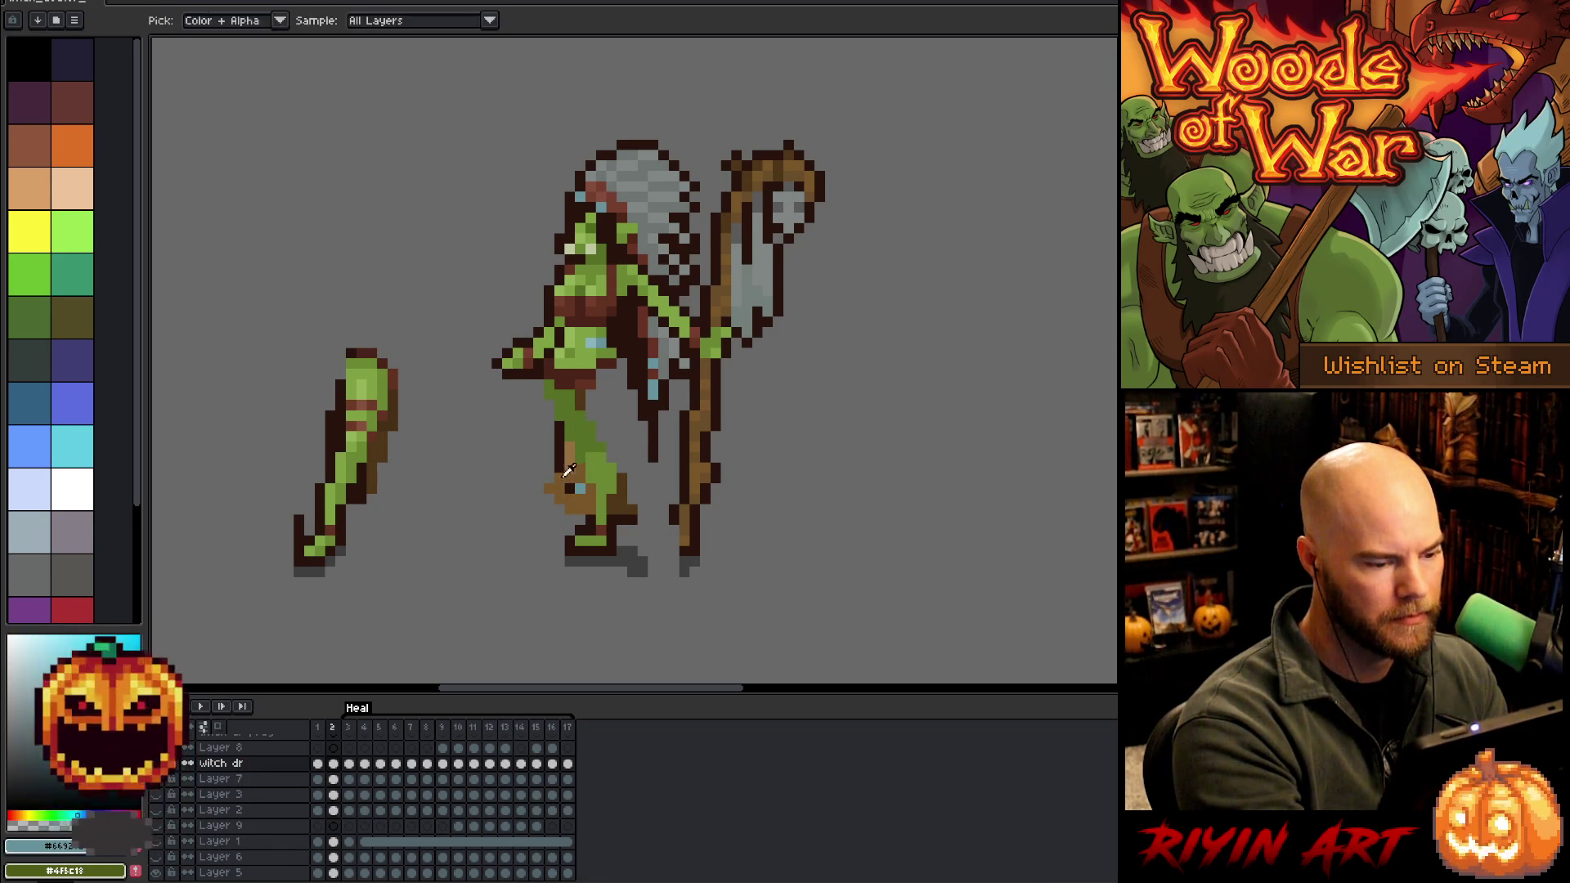
click(549, 478)
alt+click(579, 481)
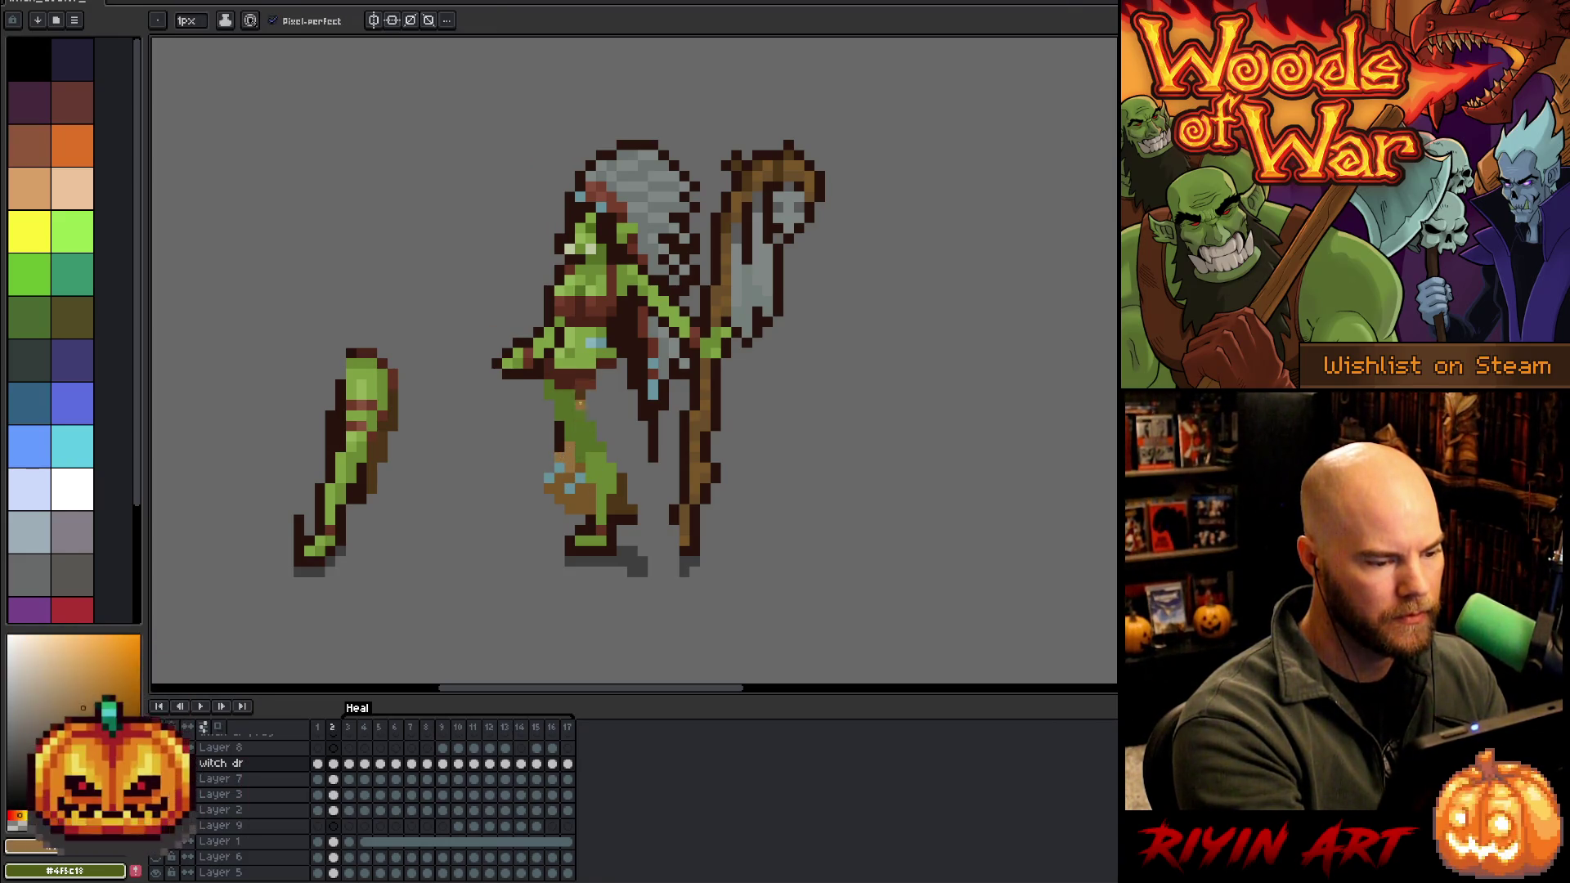
alt+click(573, 474)
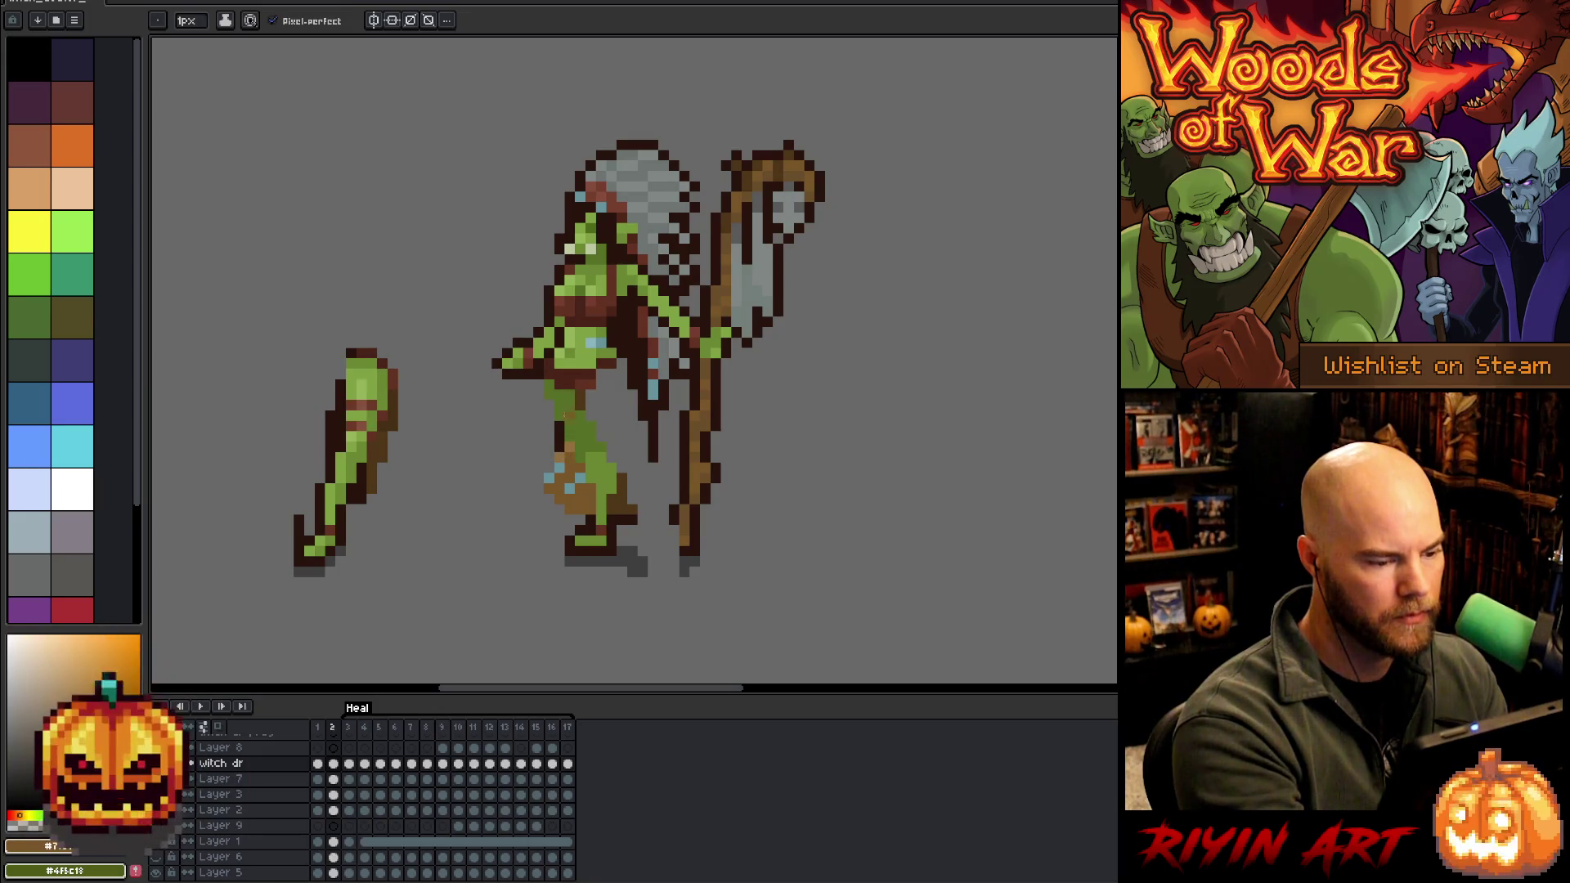
alt+click(548, 464)
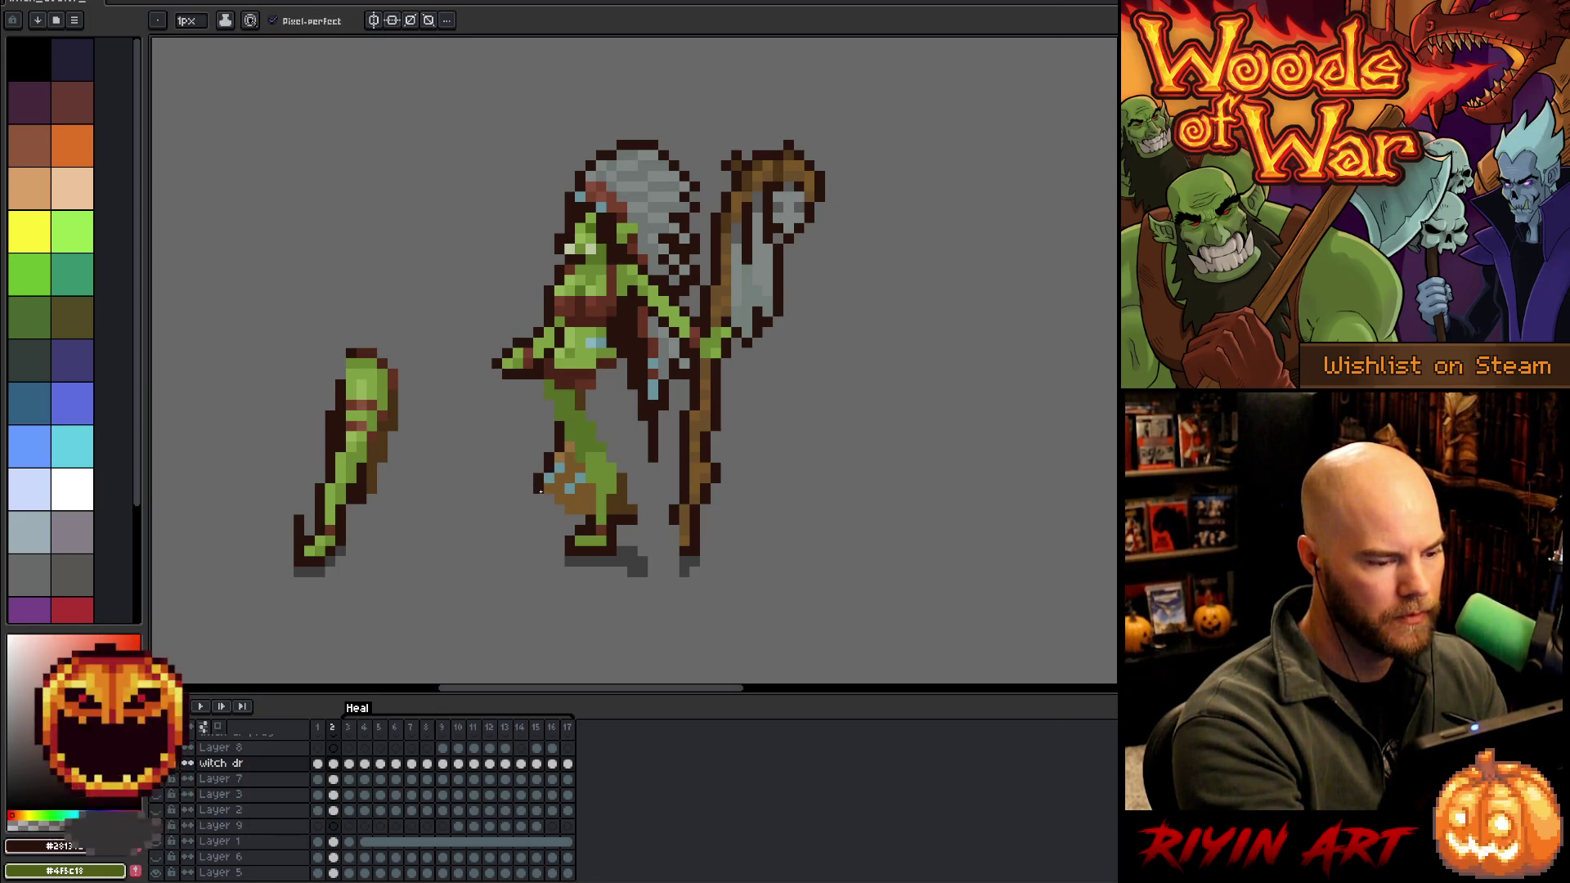
click(545, 497)
click(559, 509)
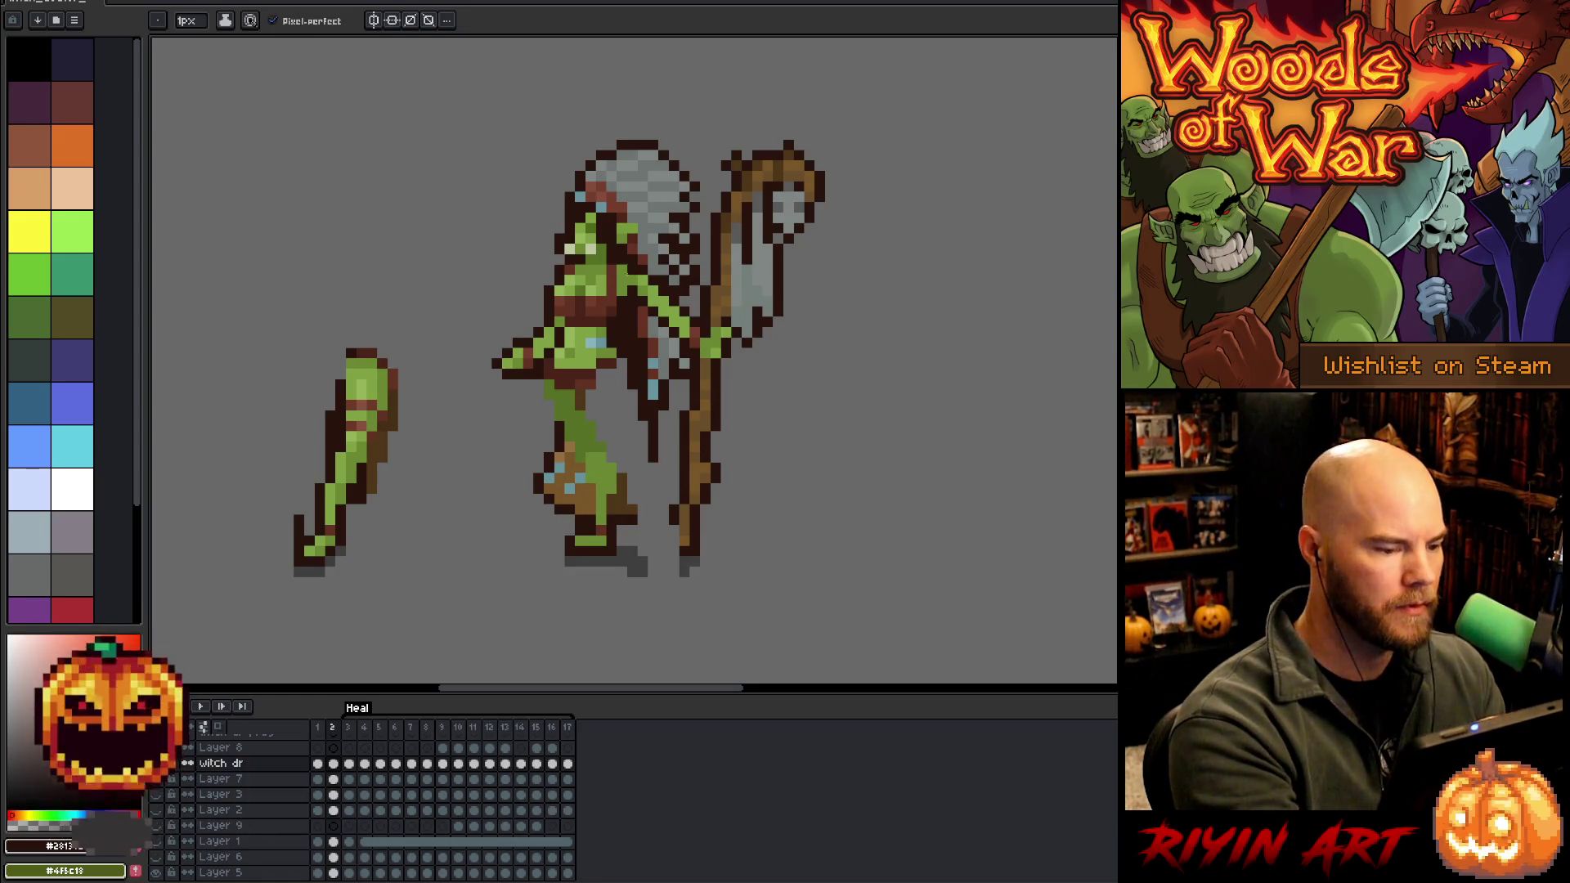
alt+click(559, 423)
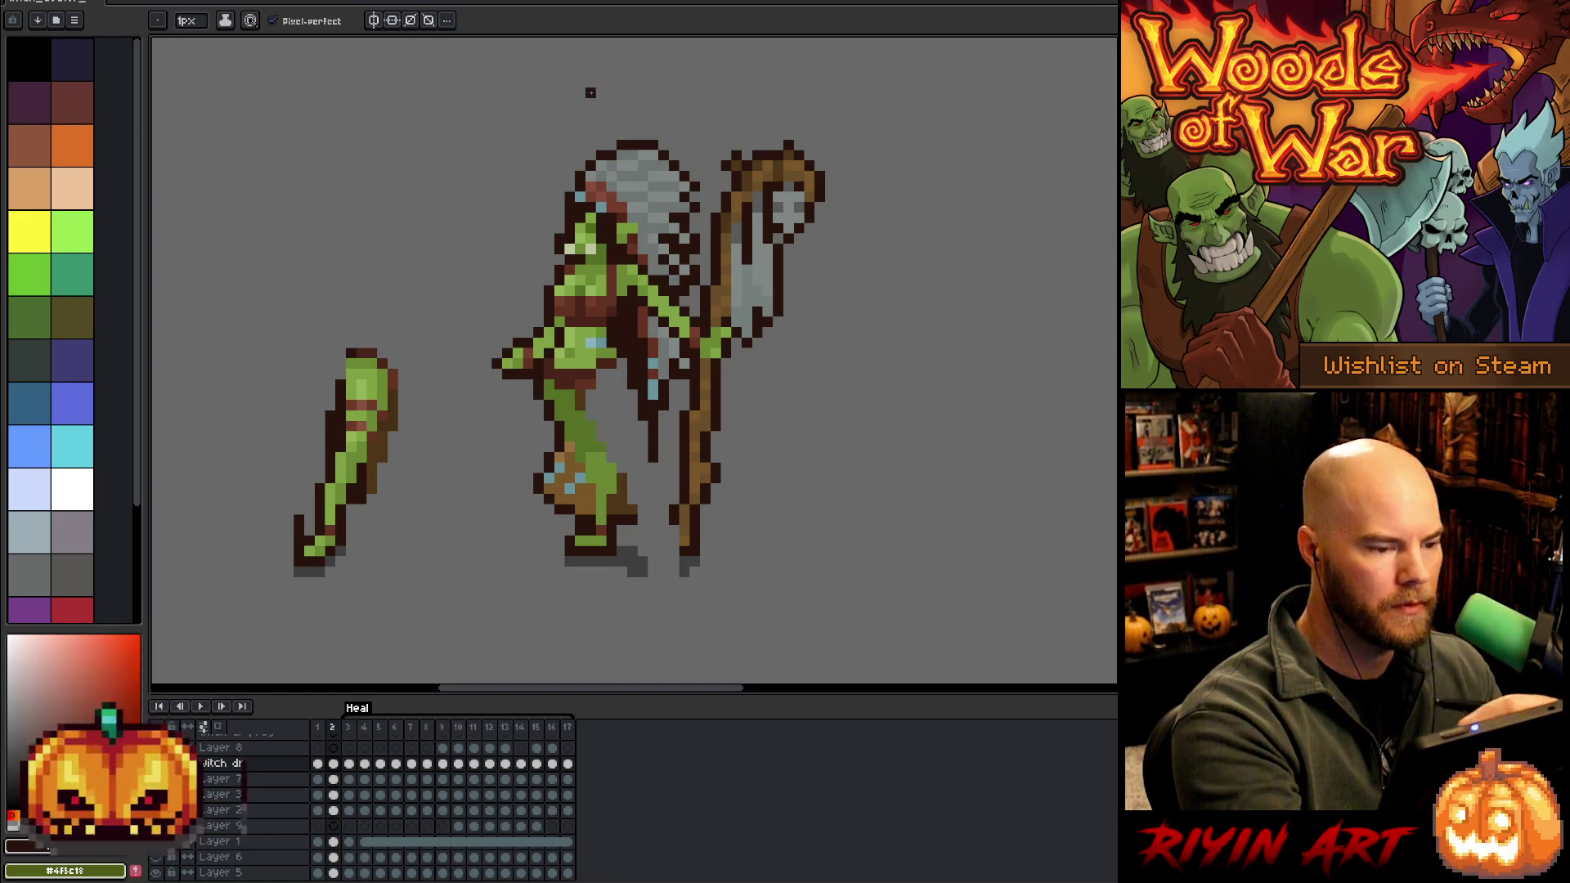
Erase the arm between hand and body and reposition the top of the loose limb
key(b)
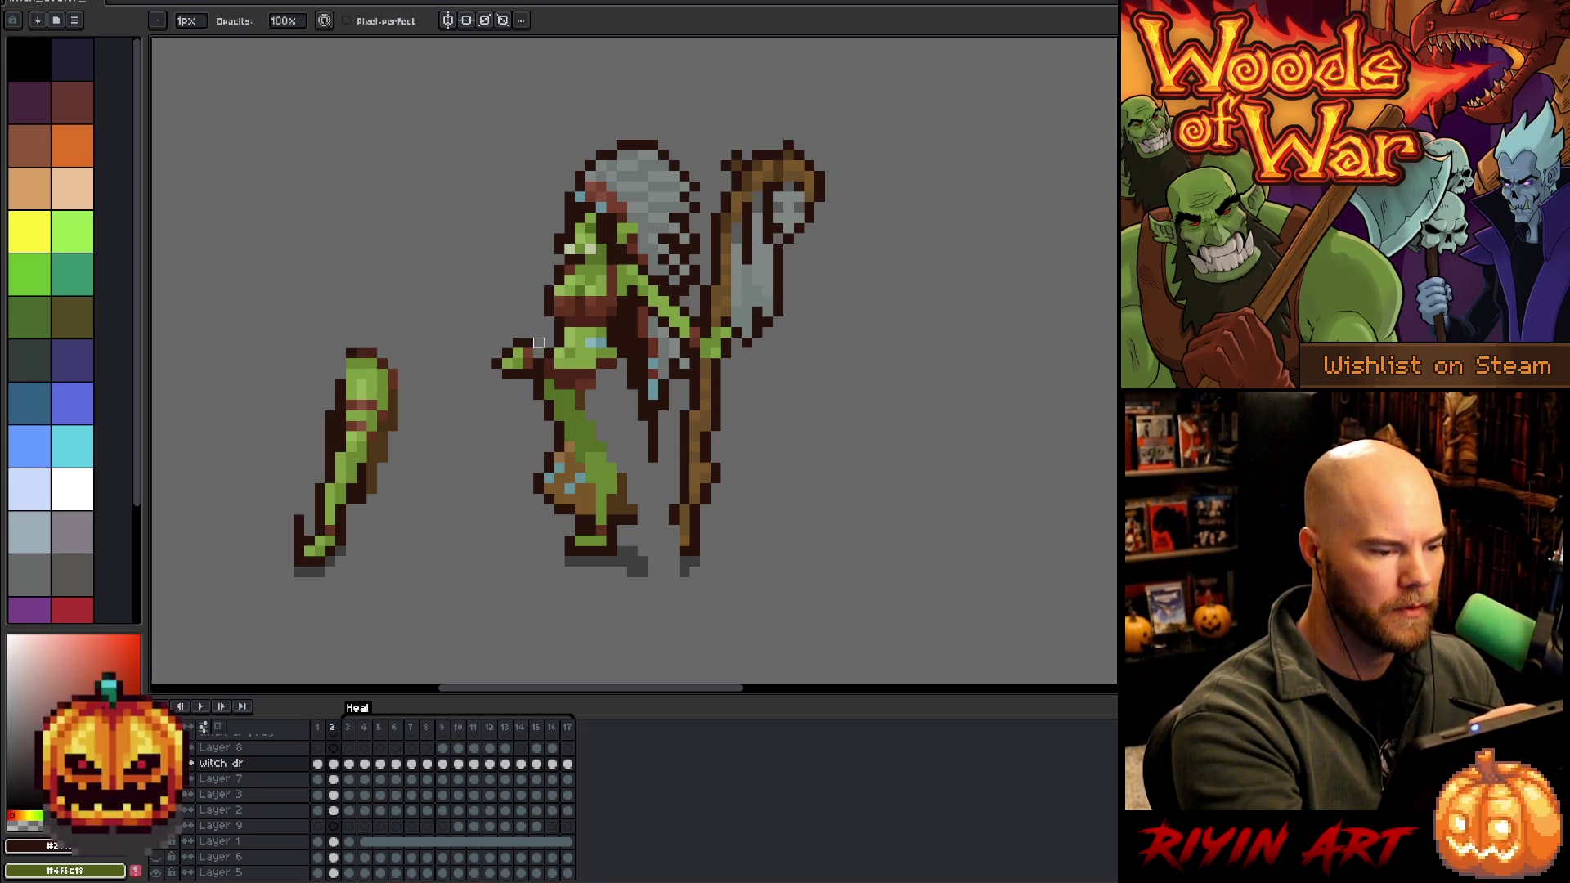
mouse_move(539, 342)
mouse_down()
mouse_move(529, 385)
mouse_move(518, 332)
mouse_up()
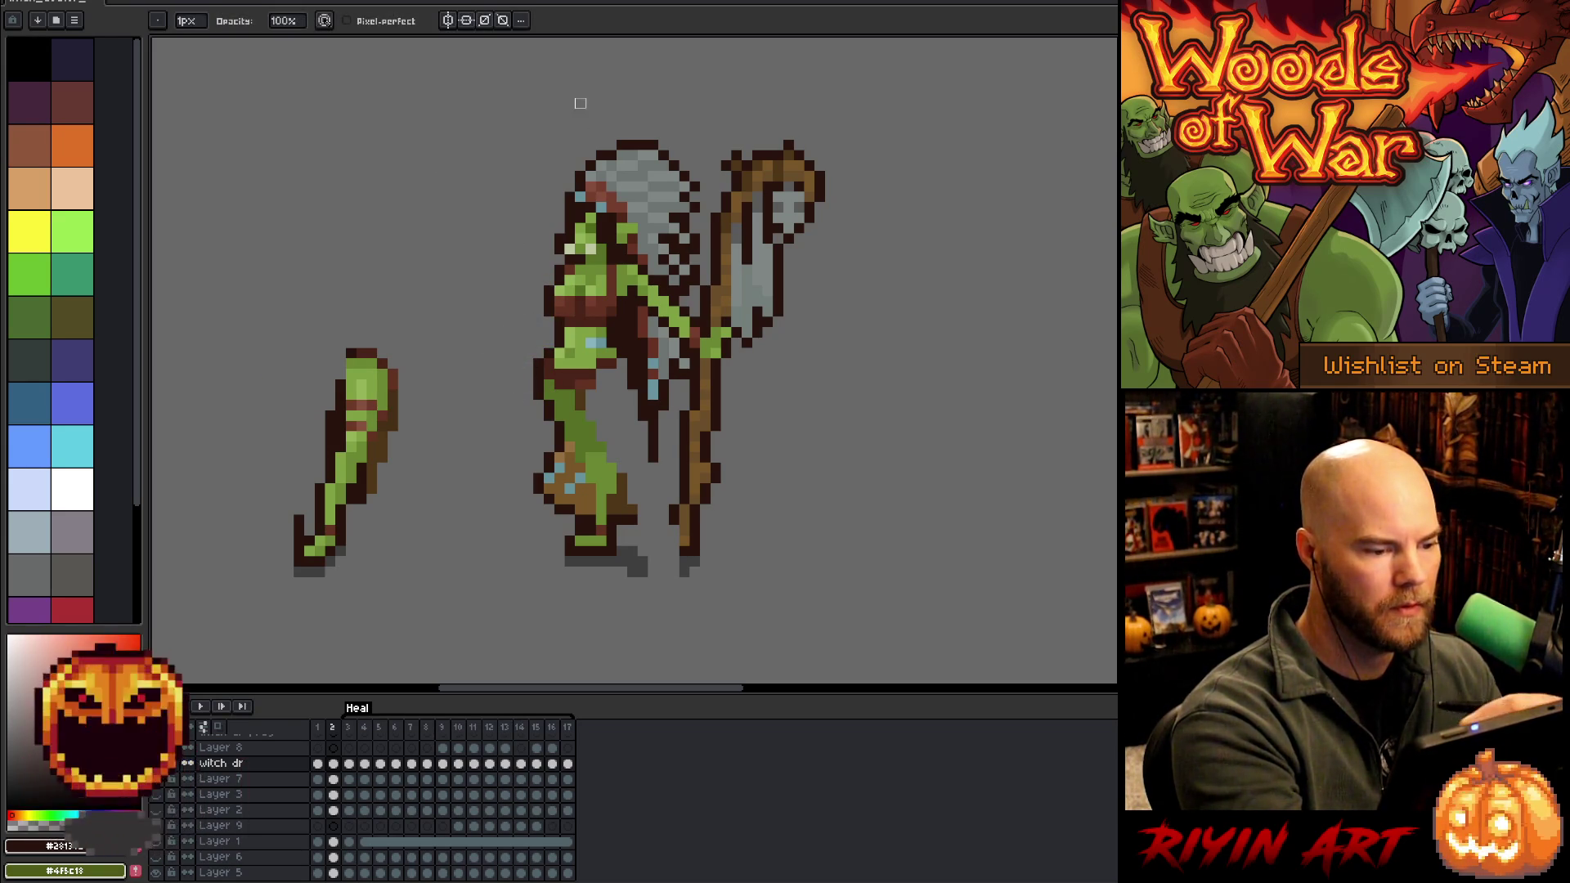
alt+click(548, 342)
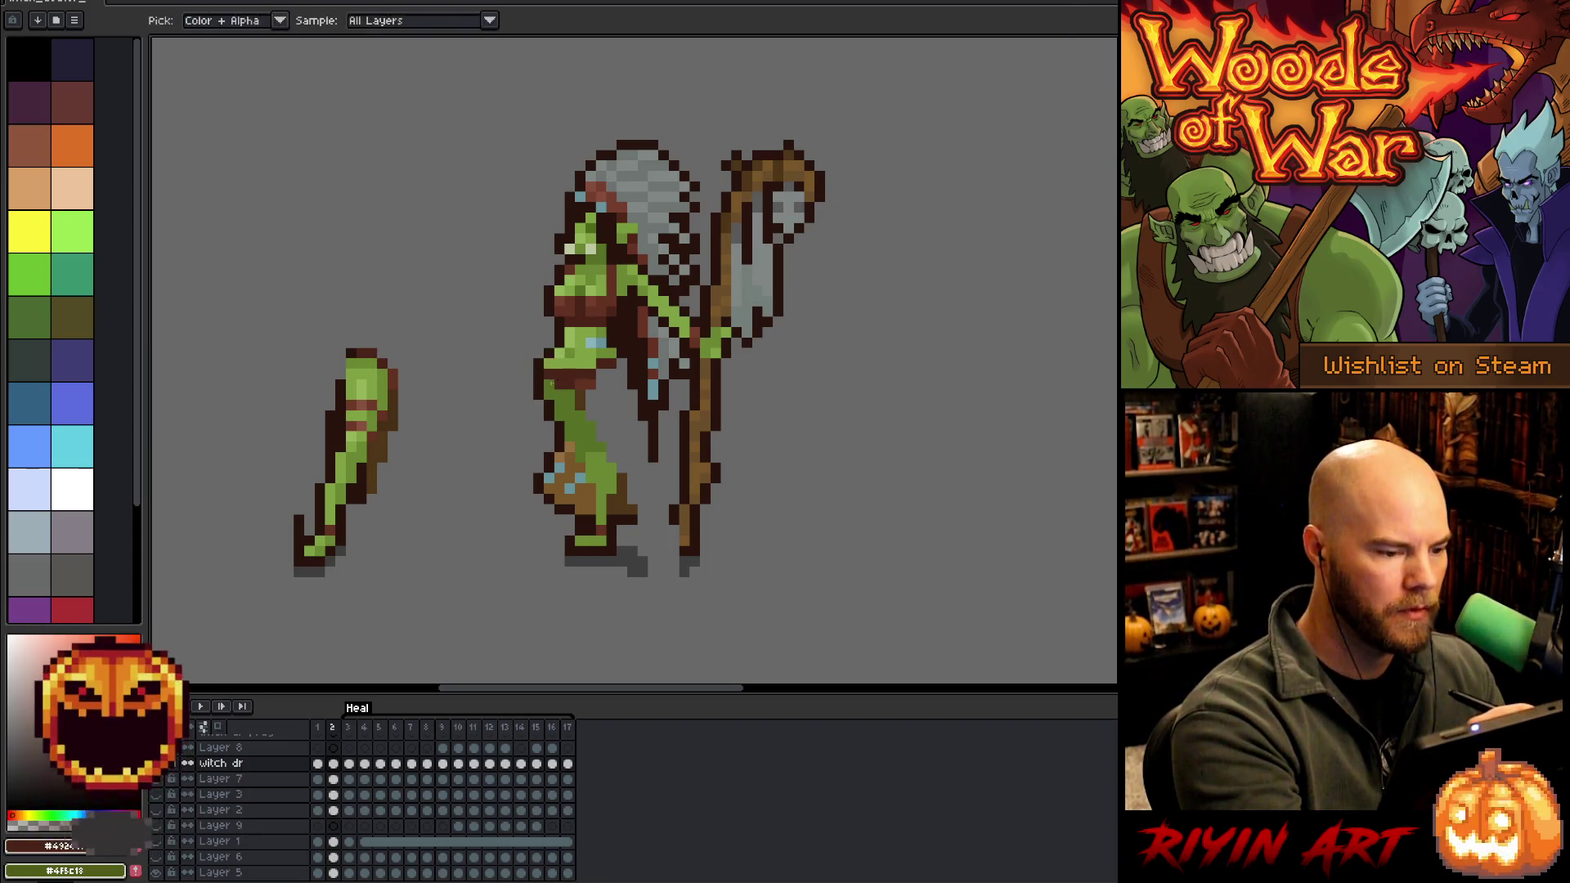
alt+click(591, 370)
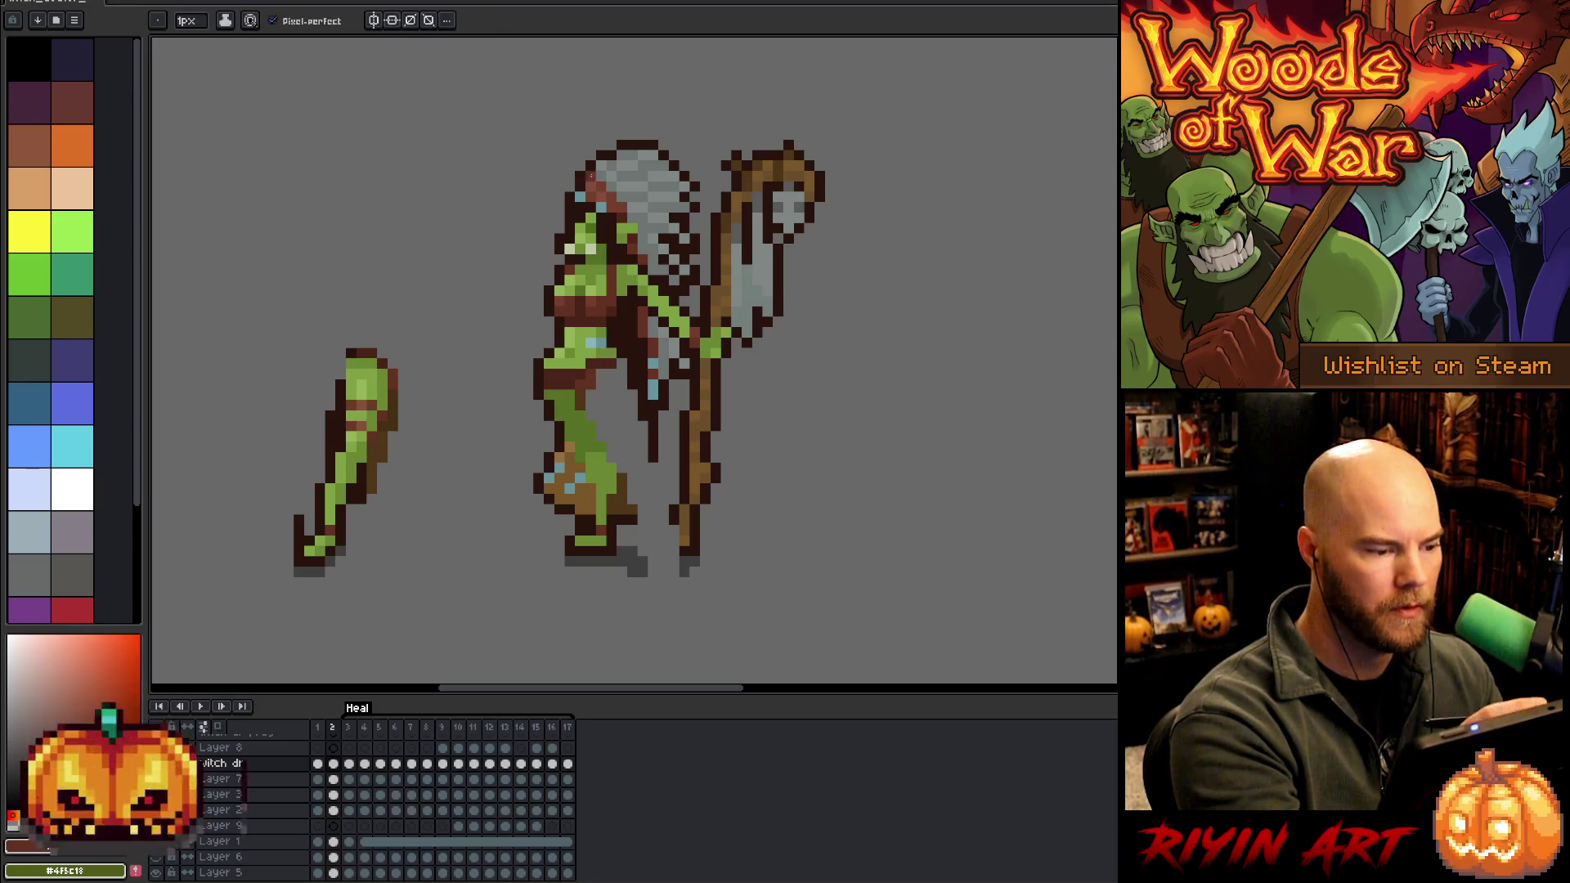
key(m)
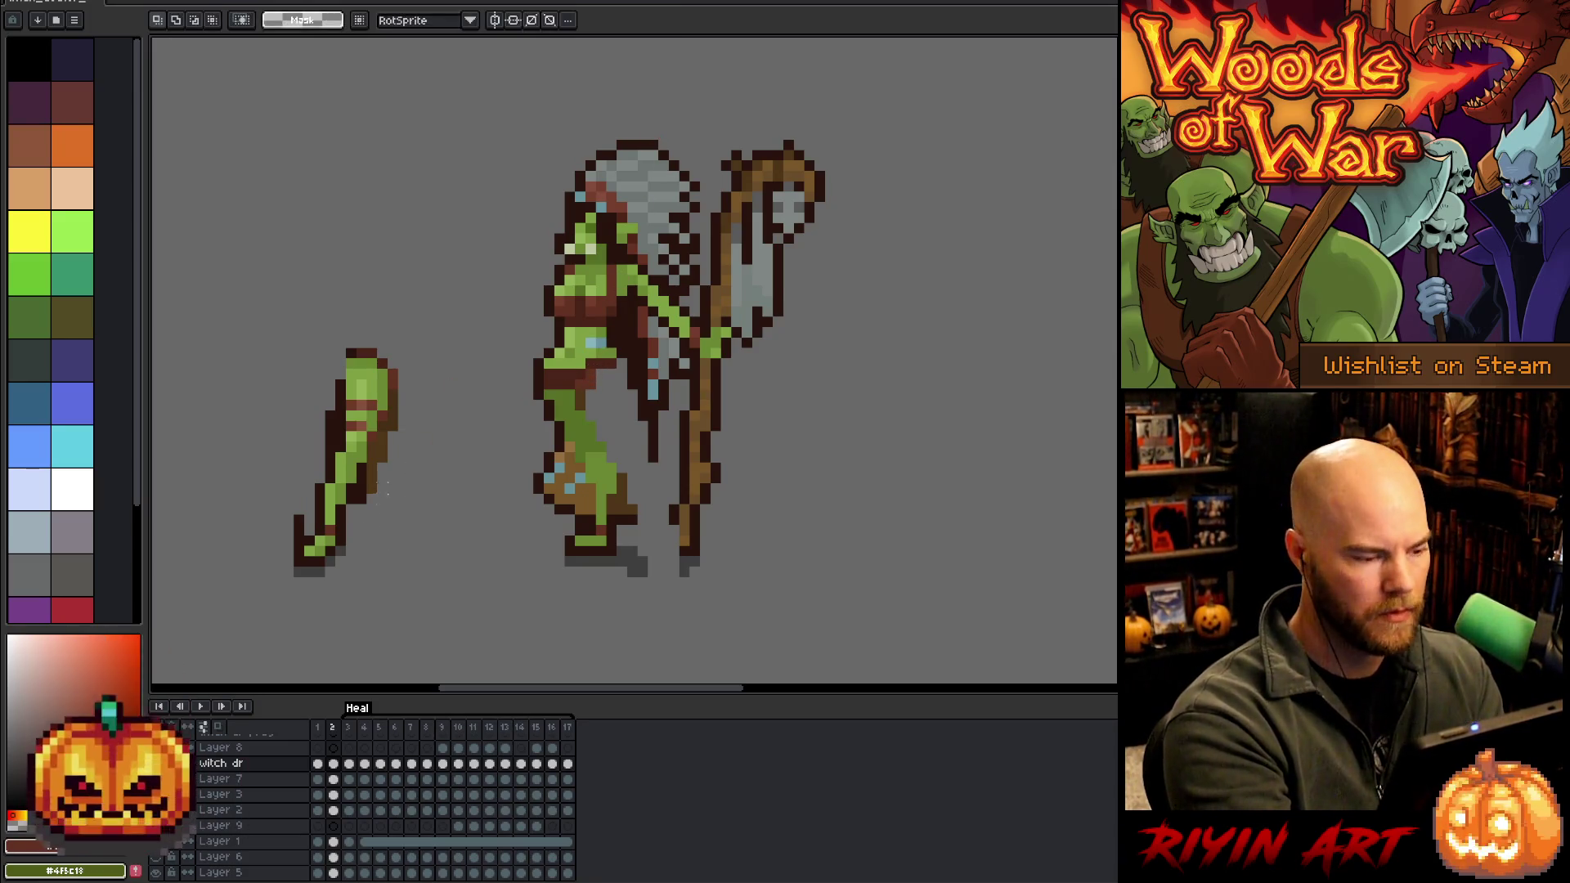
mouse_move(429, 318)
mouse_down()
mouse_move(336, 450)
mouse_move(350, 441)
mouse_move(339, 426)
mouse_up()
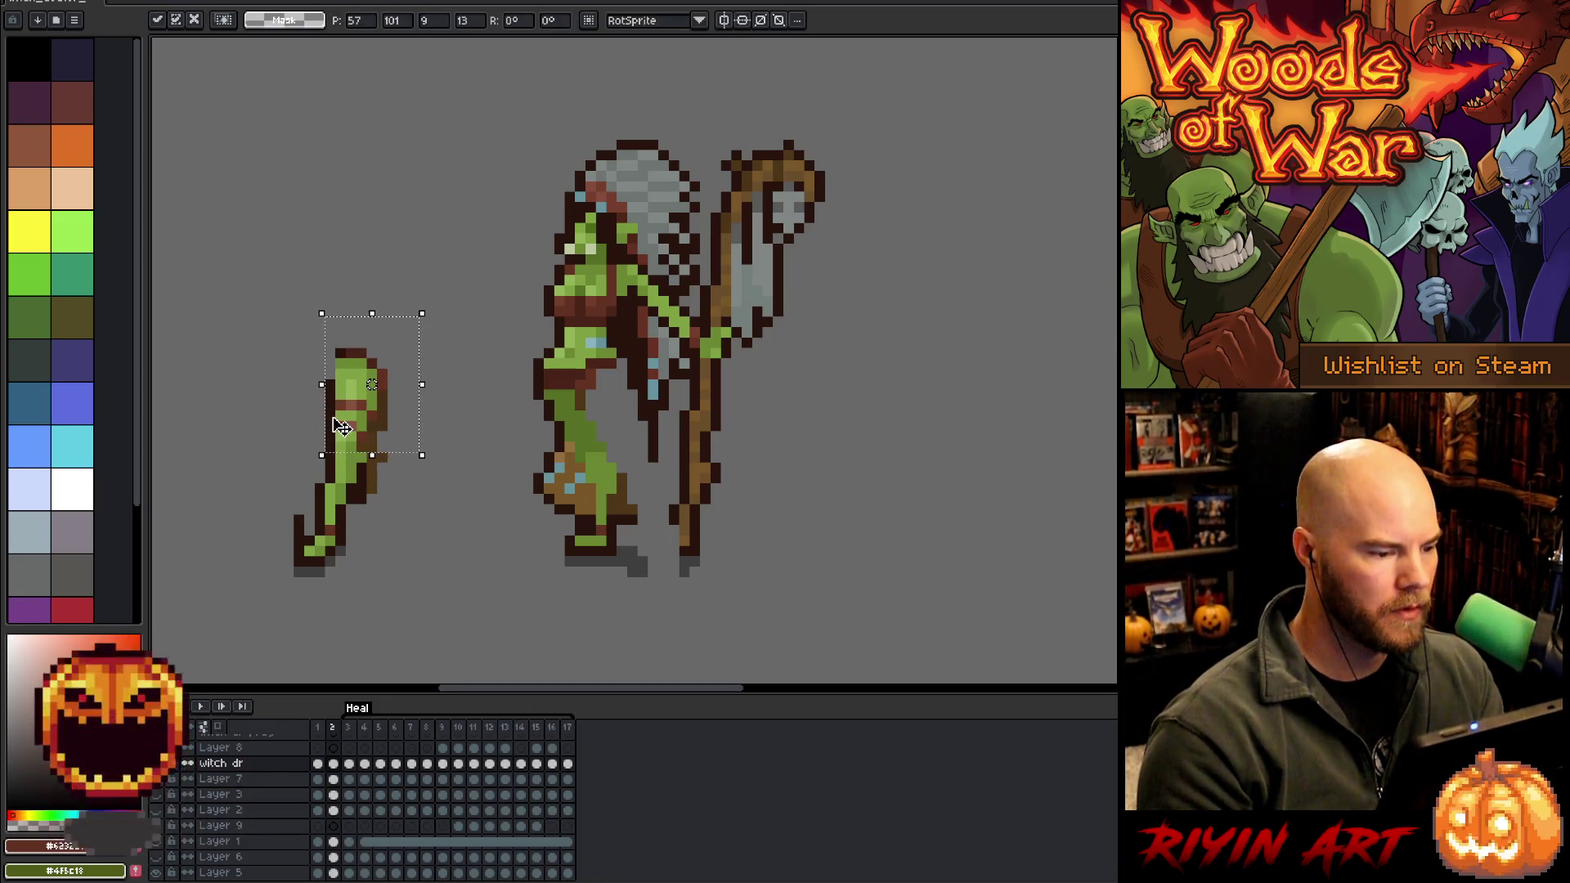
key(Return)
alt+click(367, 450)
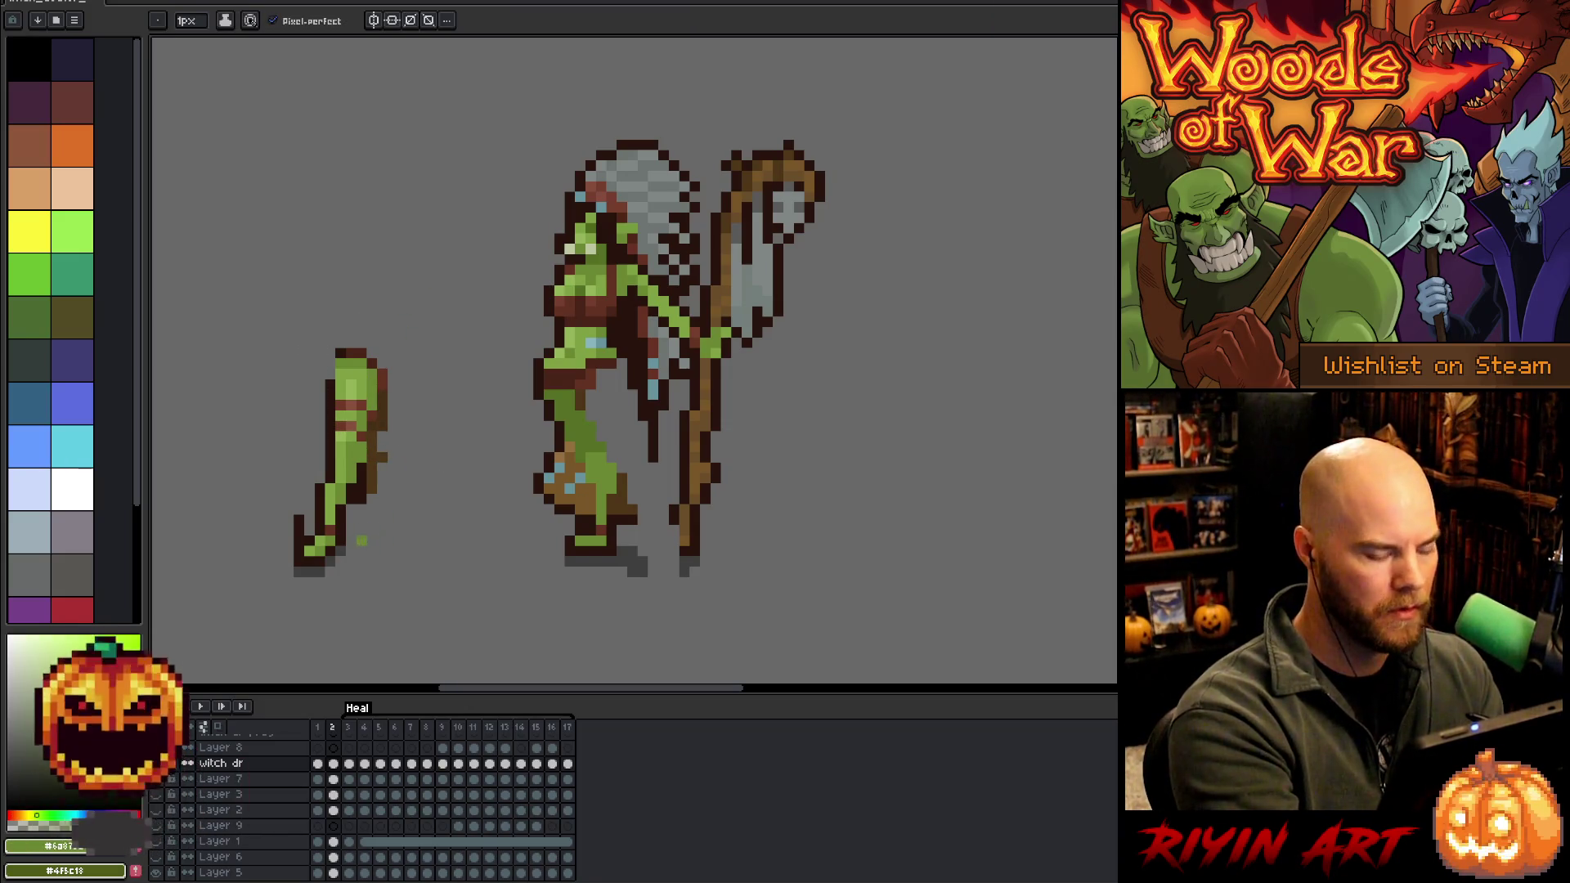
Erase the loose limb's left and right outline pixels and add a new empty Layer 10
key(e)
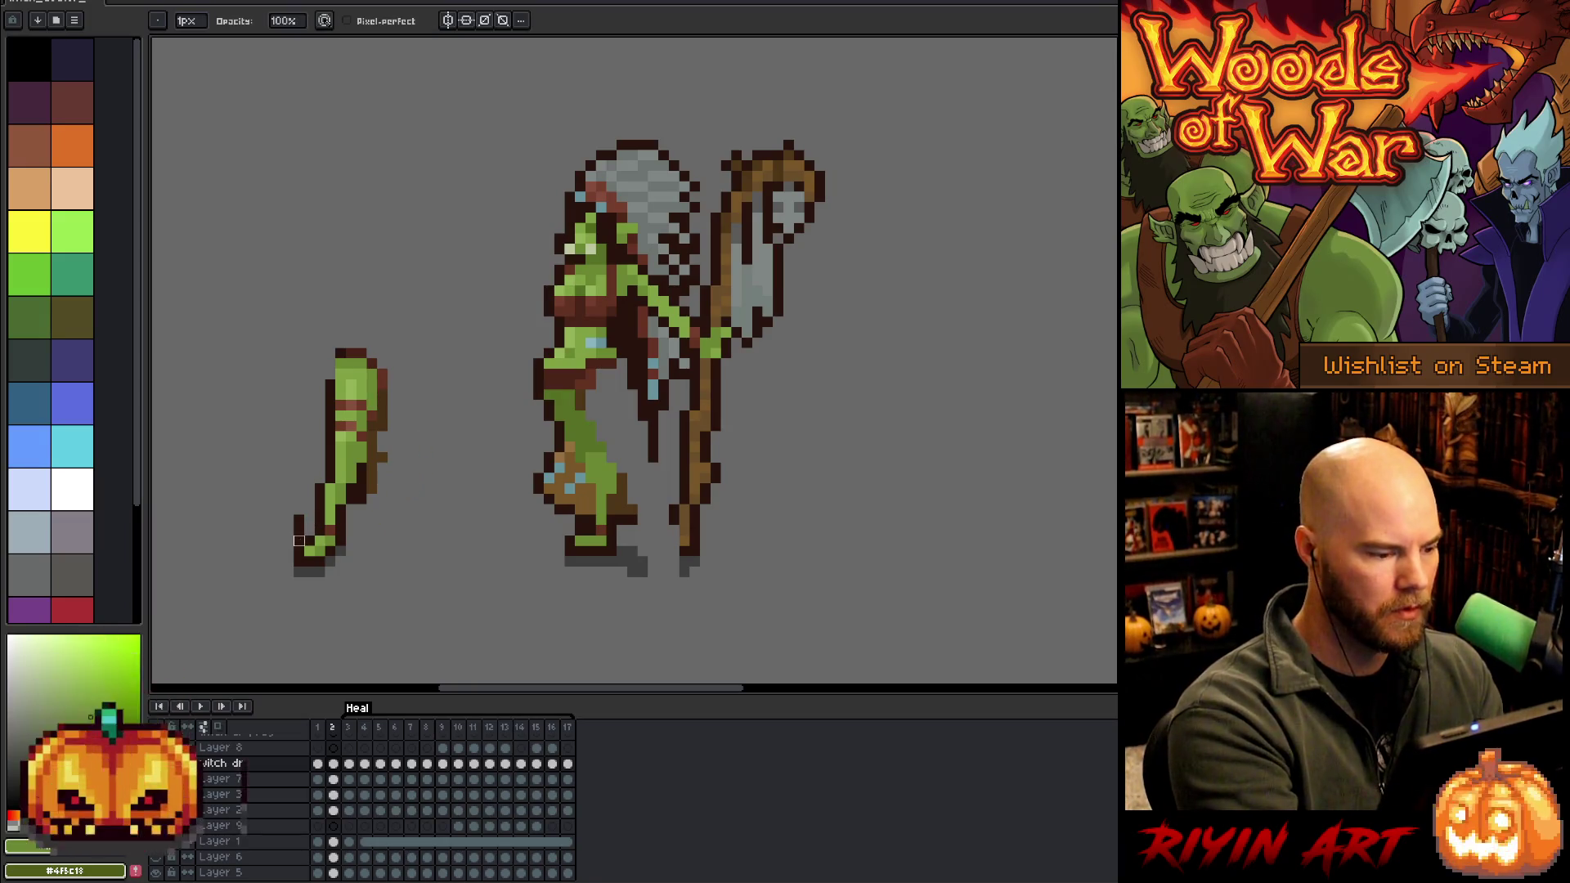
drag(377, 433, 370, 491)
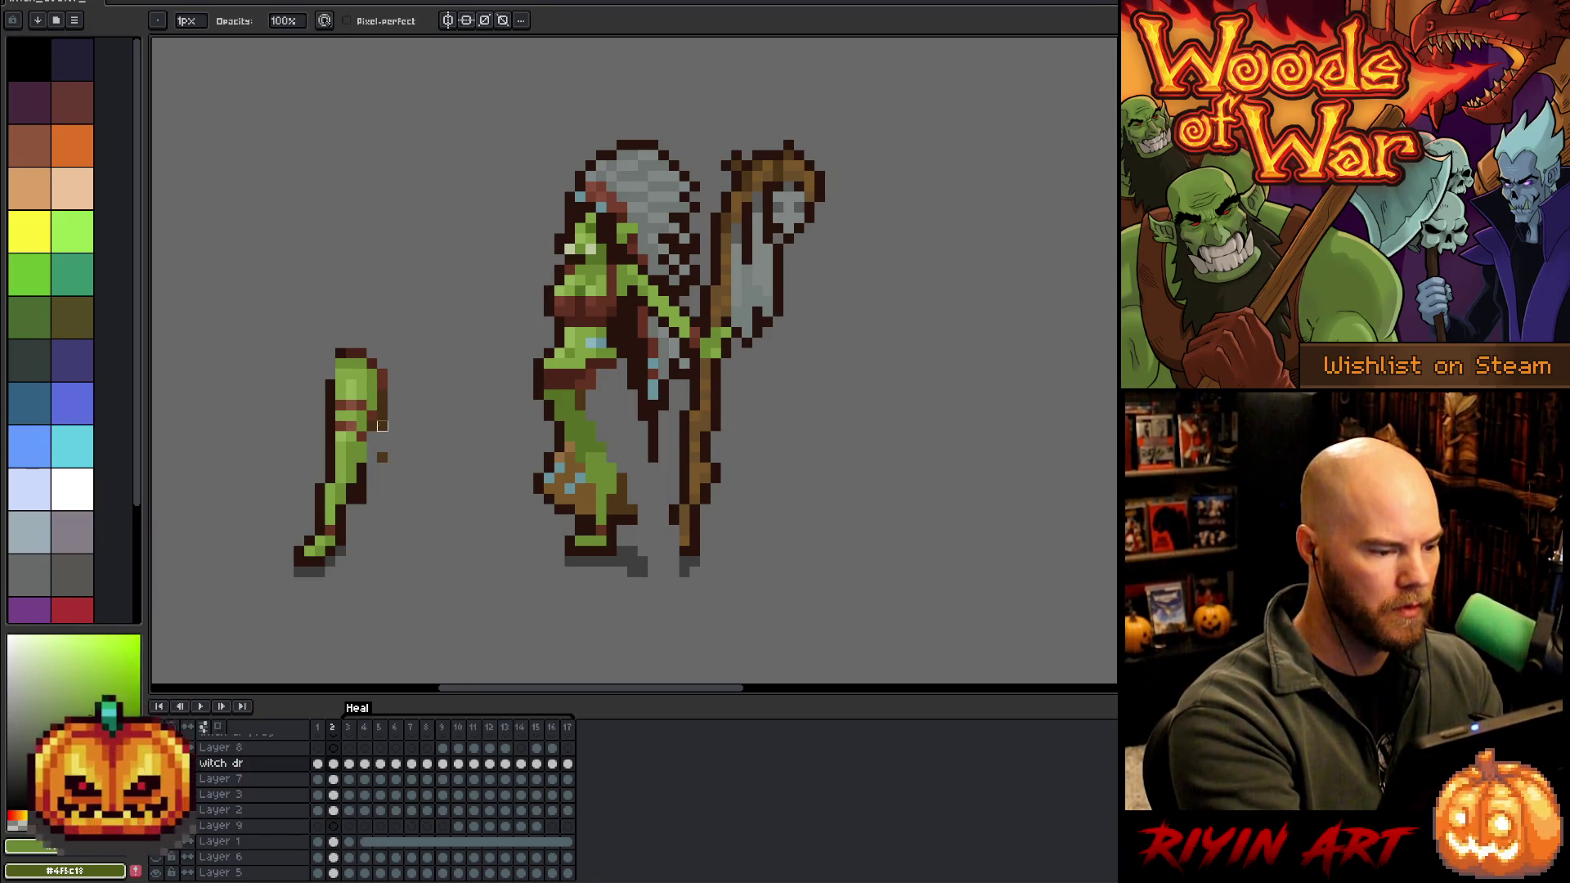
drag(382, 405, 382, 417)
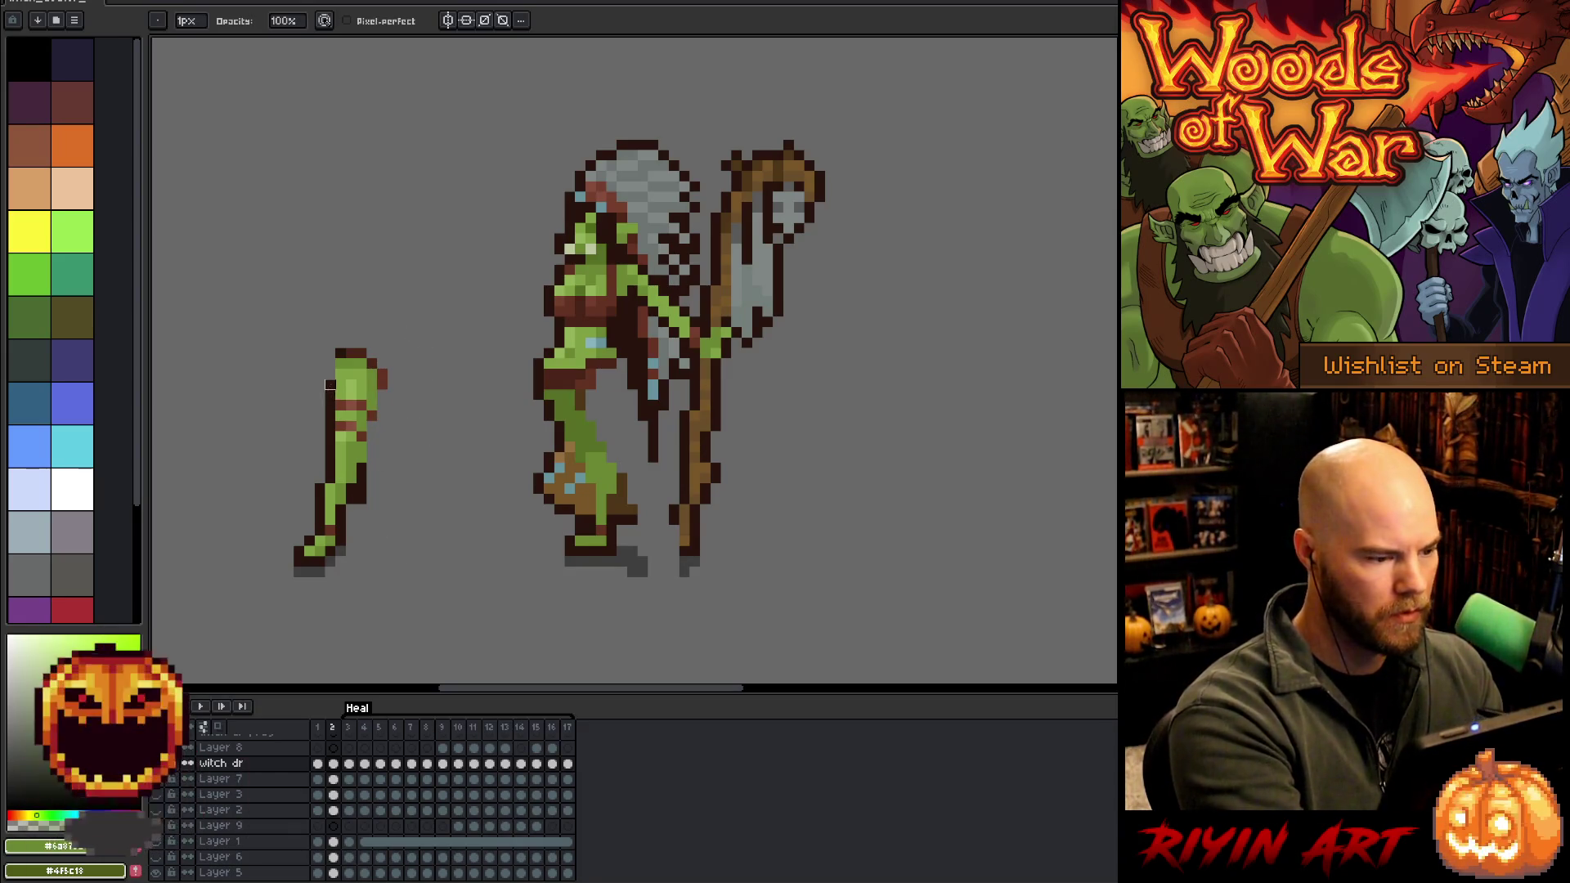
drag(330, 384, 330, 483)
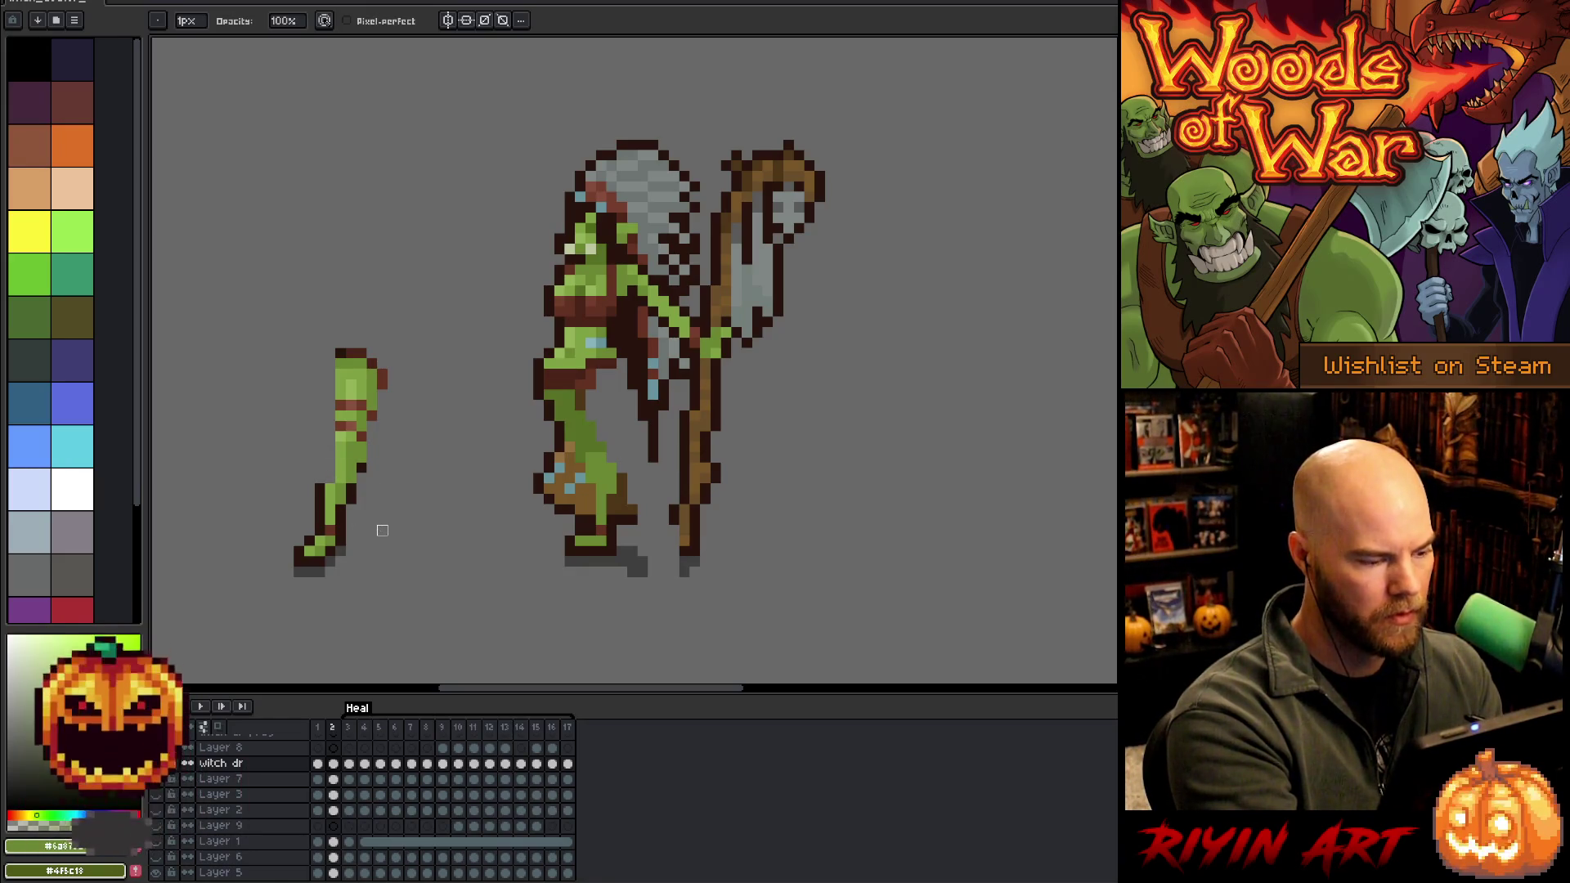
key(shift+n)
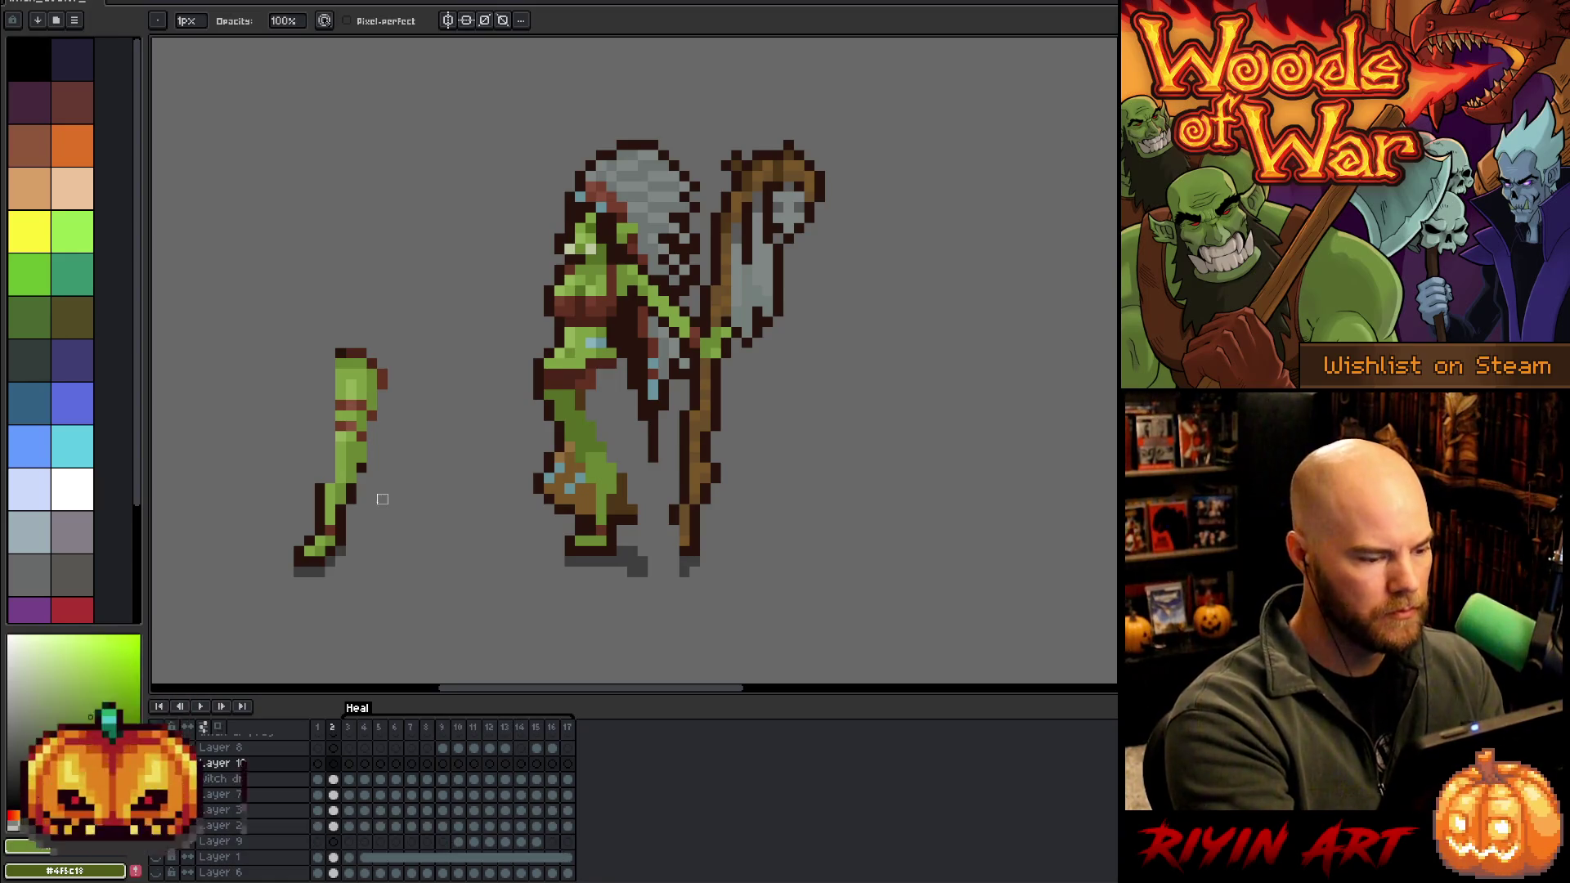
click(334, 779)
Cut the loose limb from witch dr, paste it into Layer 10, and place it on the body
key(q)
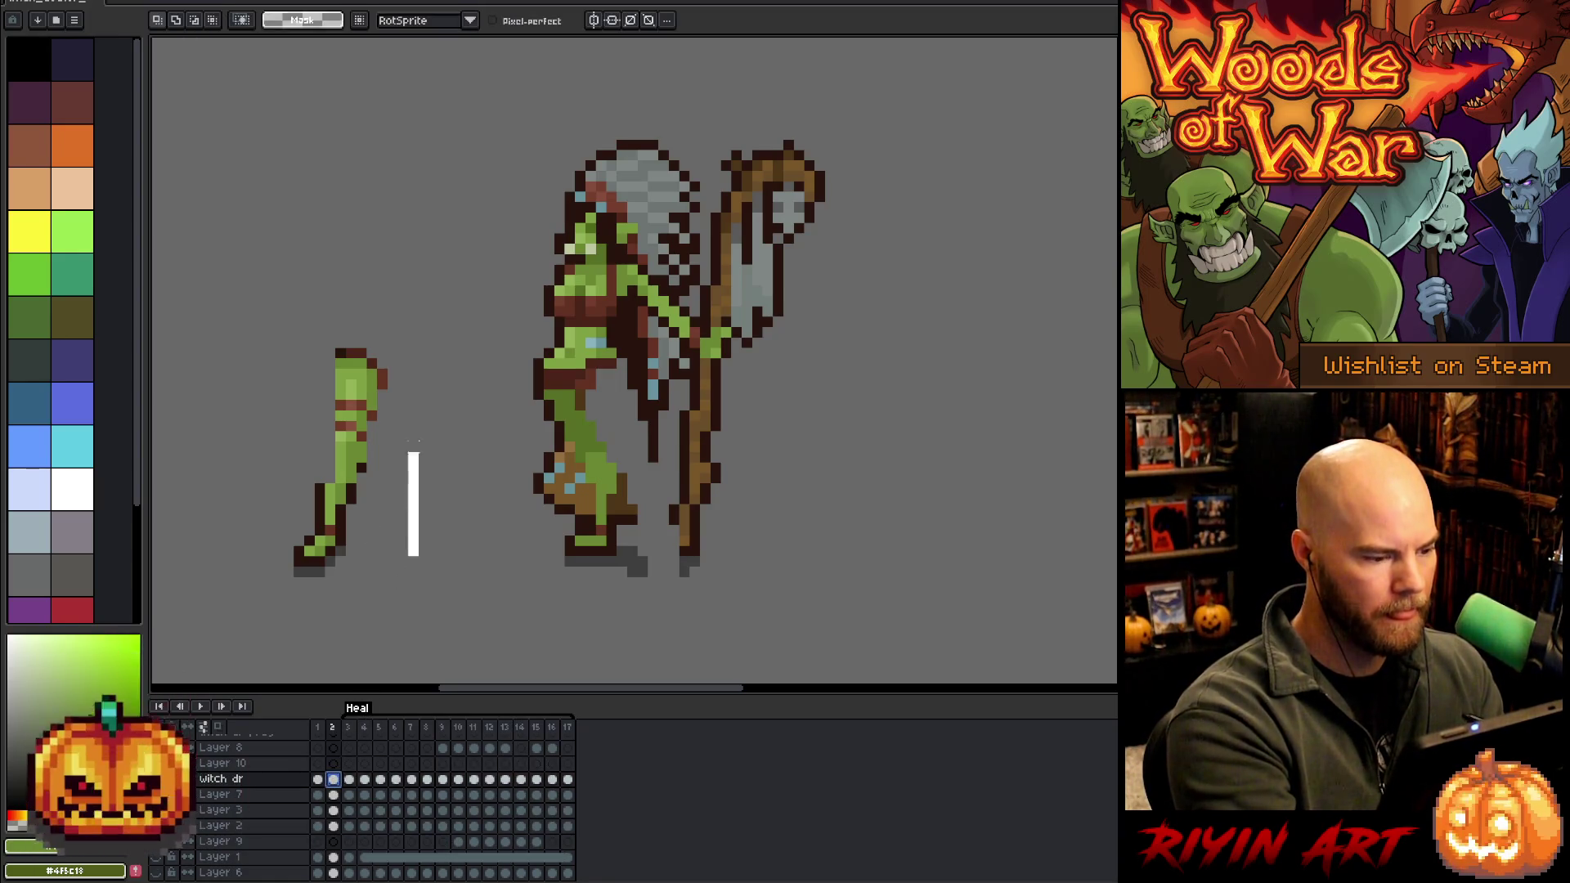
drag(410, 508, 421, 523)
key(ctrl+x)
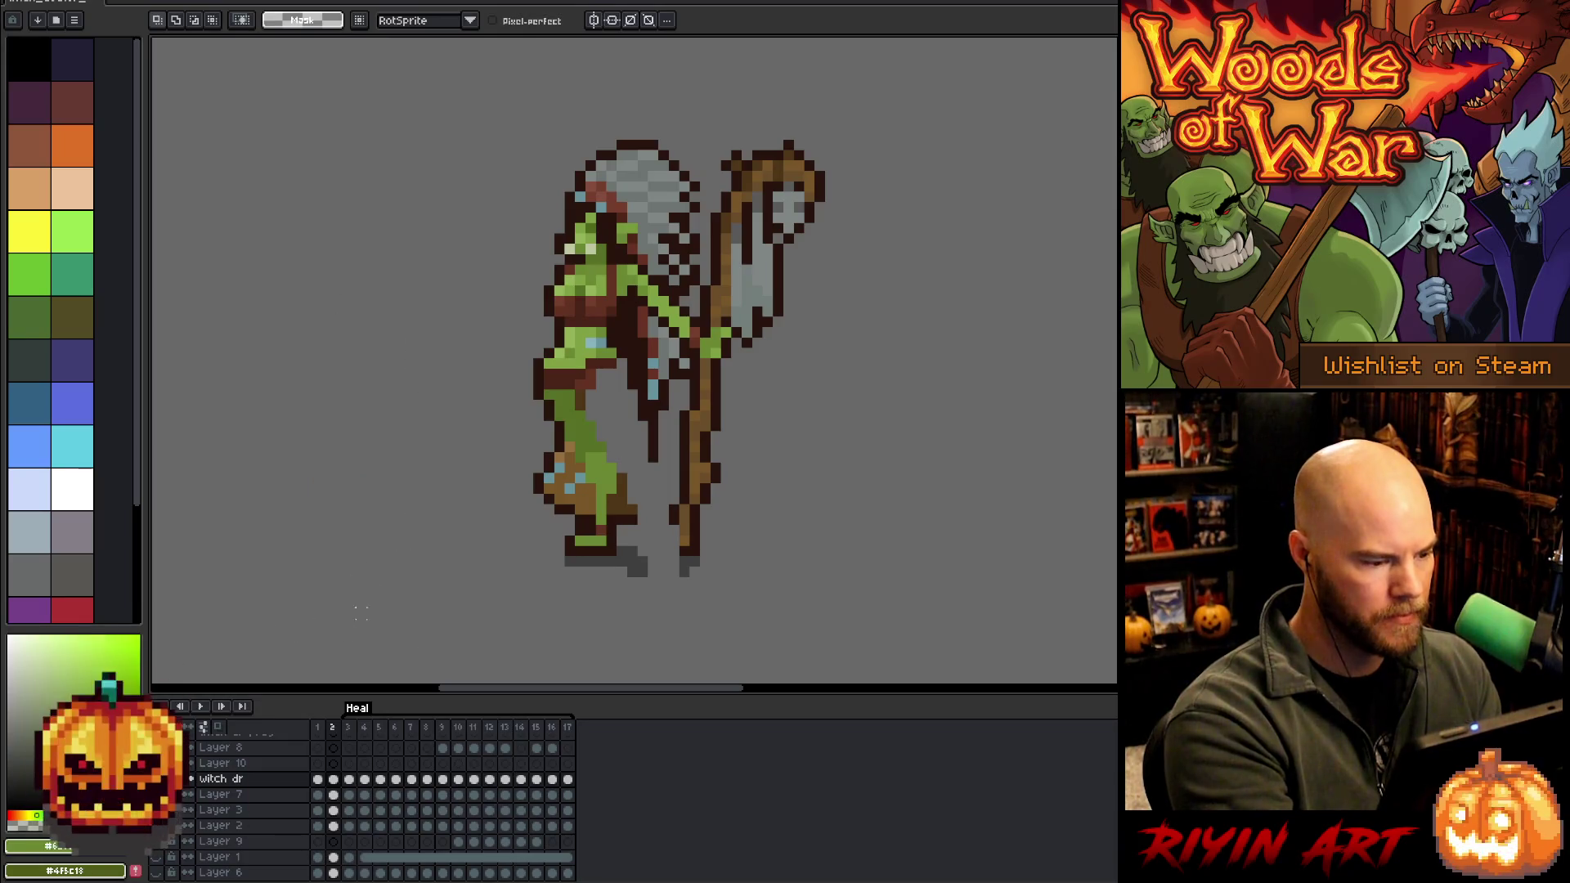
click(334, 763)
key(ctrl+v)
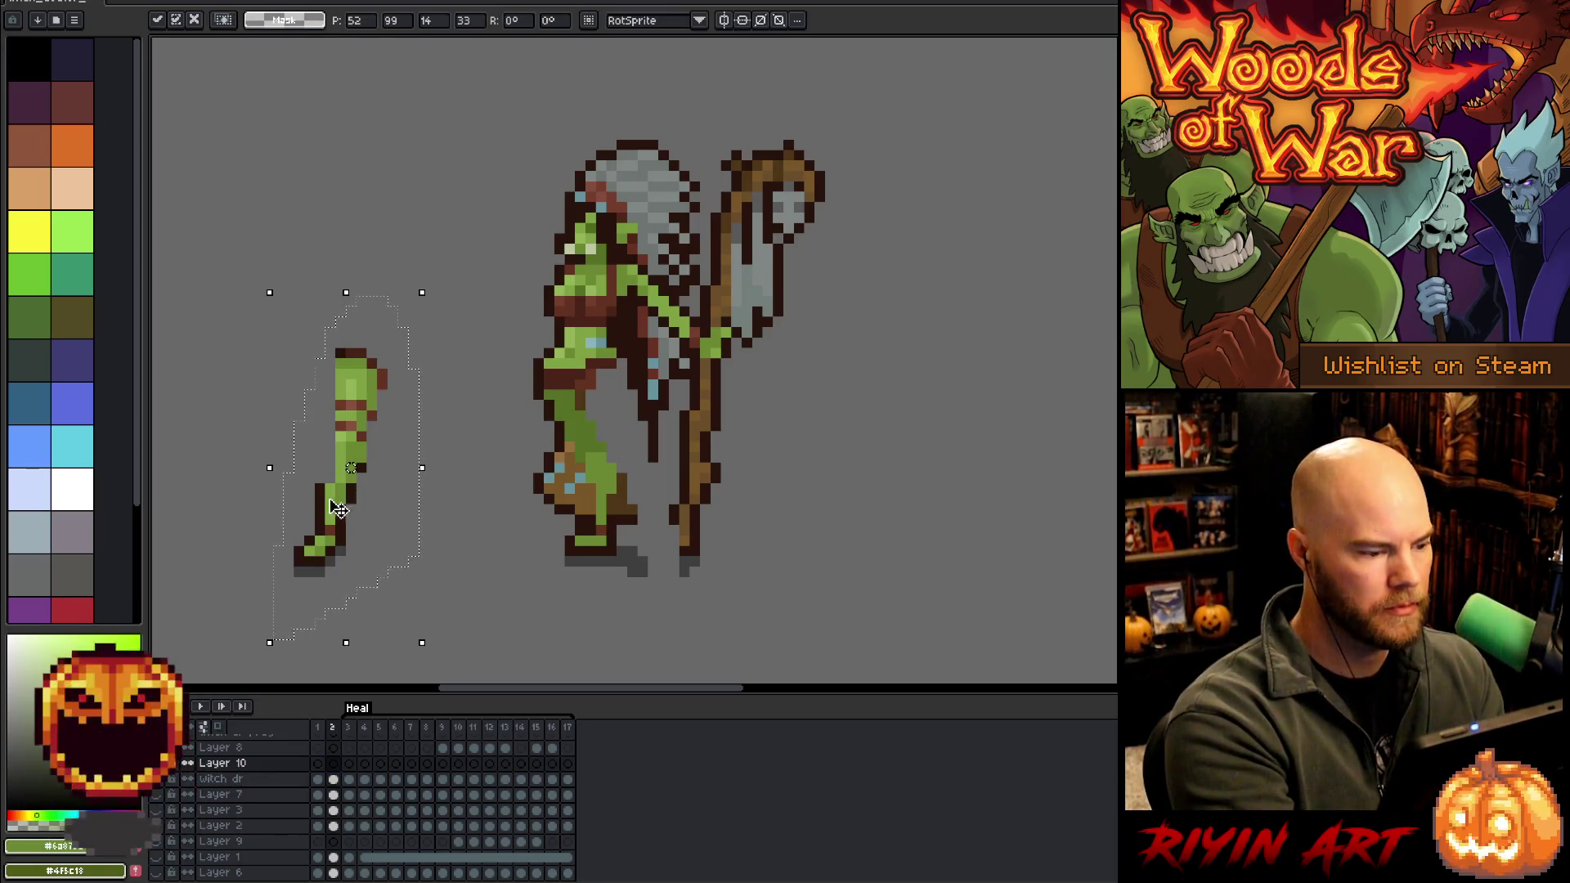
mouse_move(339, 505)
mouse_down()
mouse_move(593, 517)
mouse_move(571, 516)
mouse_up()
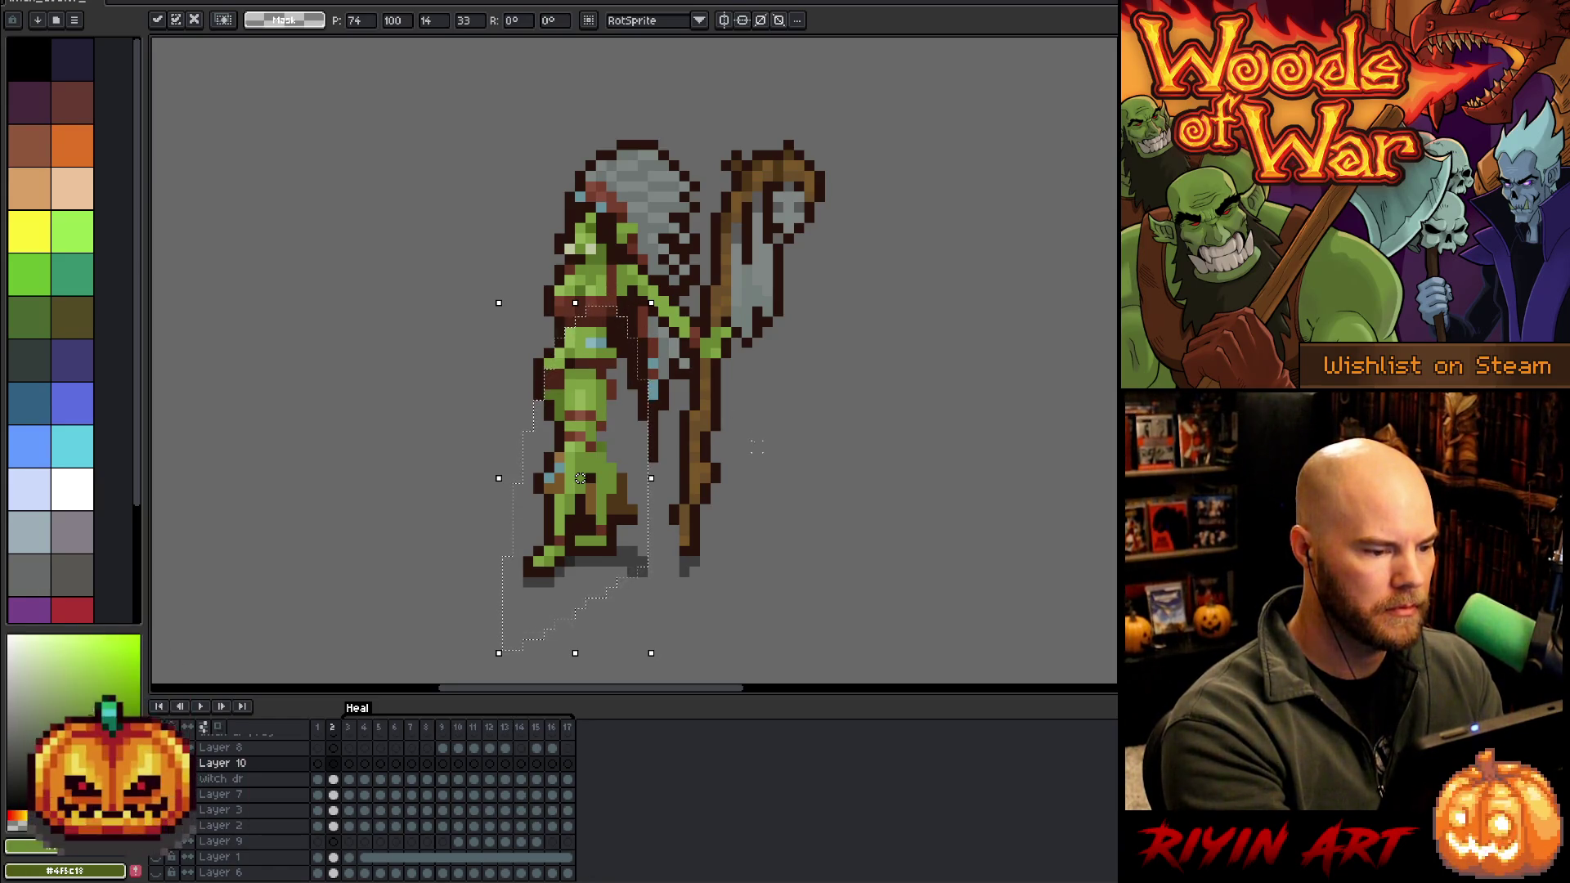
mouse_move(587, 413)
mouse_down()
mouse_move(658, 405)
mouse_move(579, 406)
mouse_move(578, 393)
mouse_up()
Compare the leg against frame 1, fine-tune its position by a pixel, and return to witch dr
key(comma)
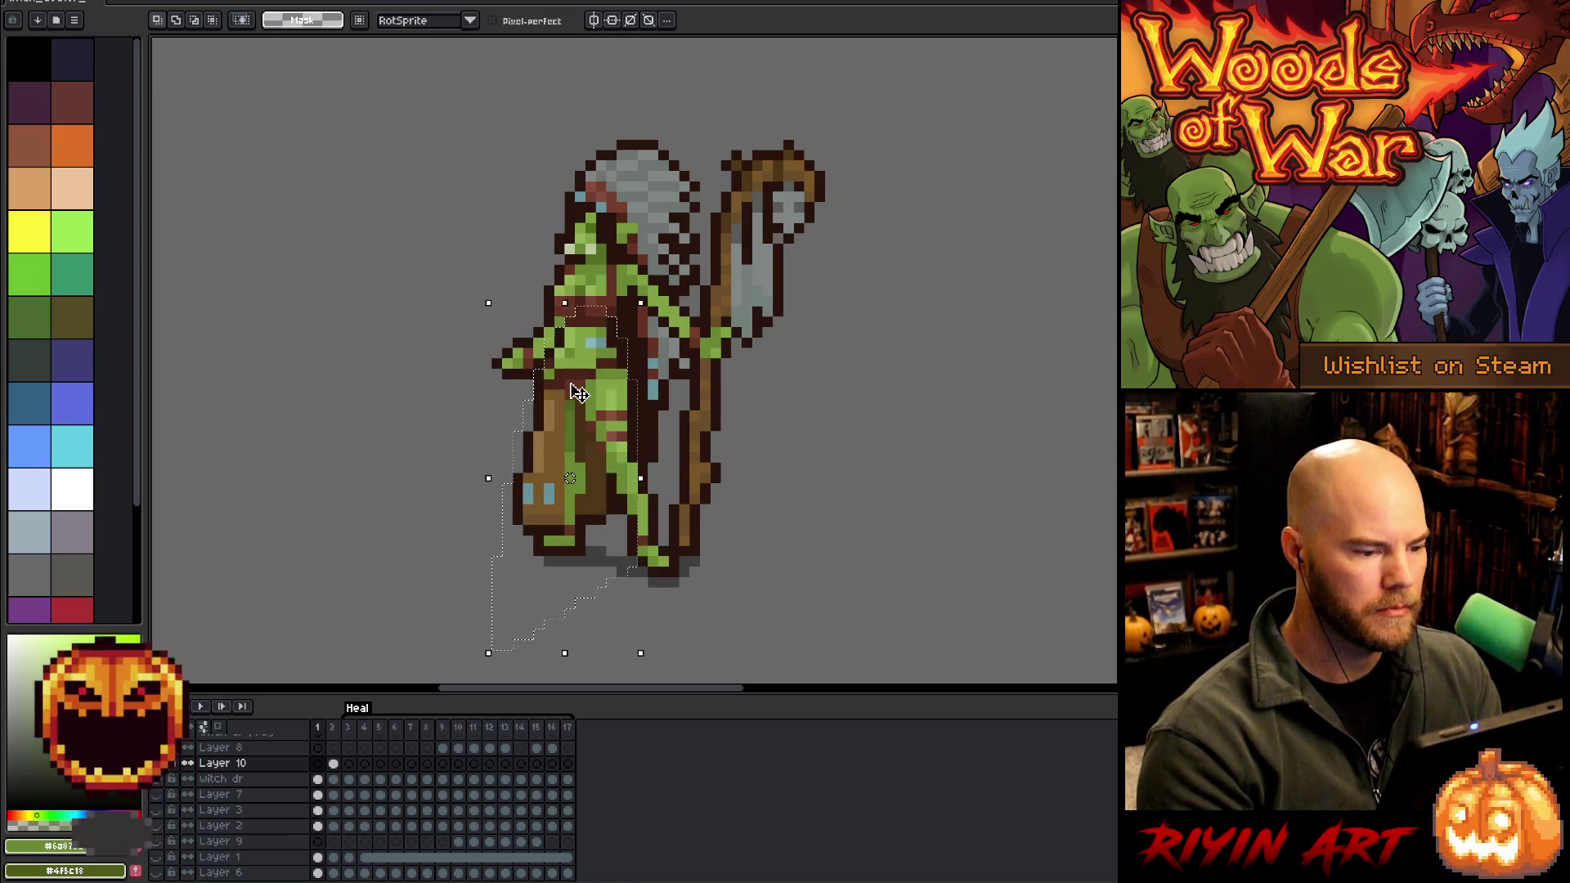
key(period)
key(comma)
key(period)
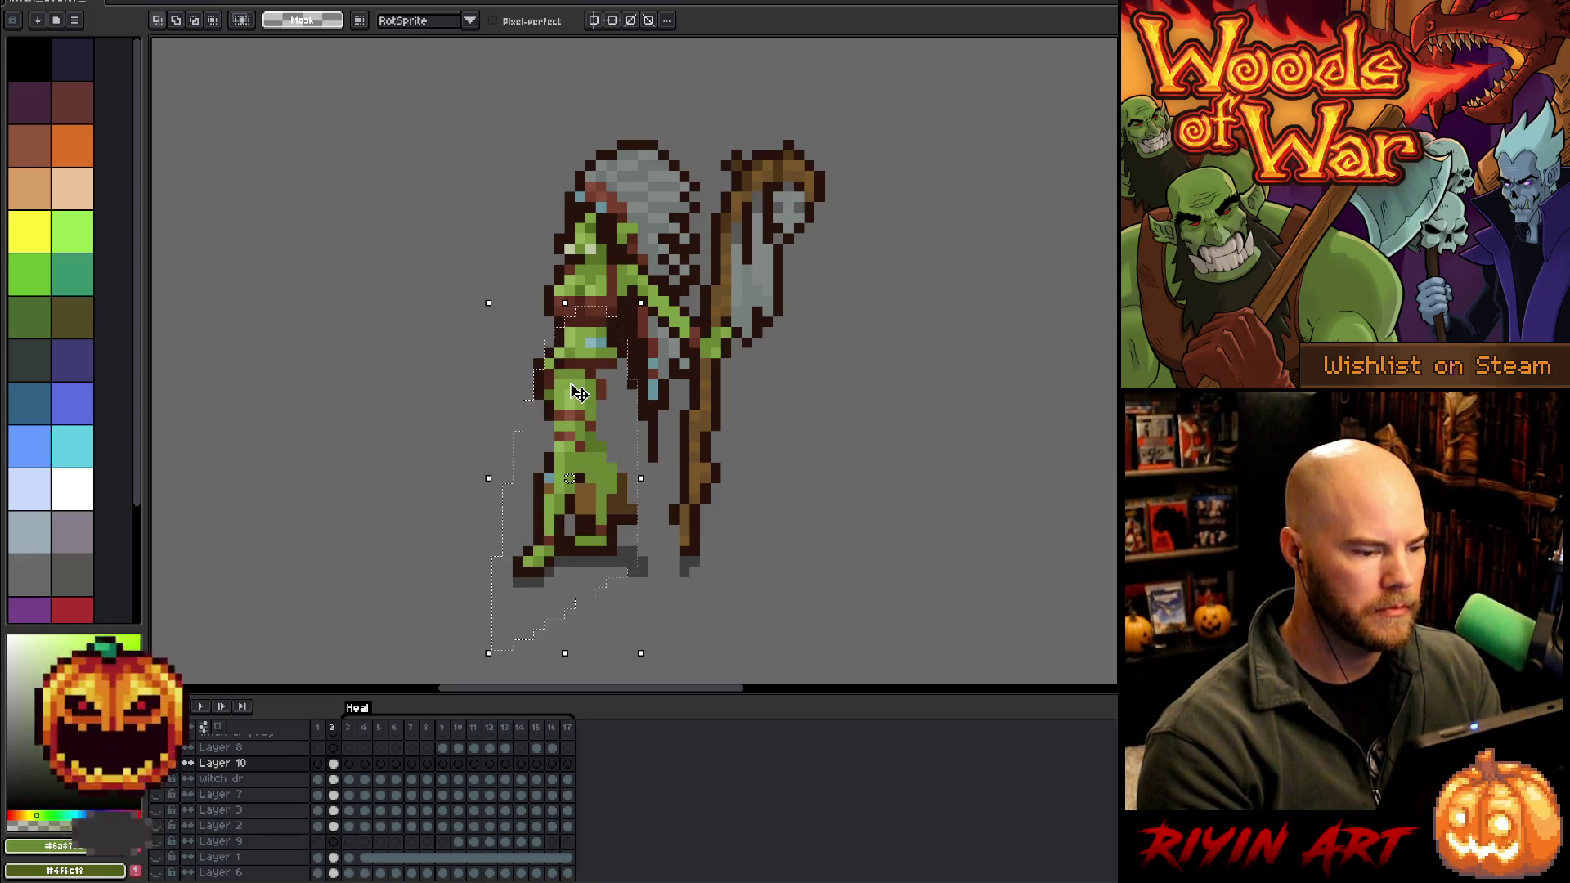
key(comma)
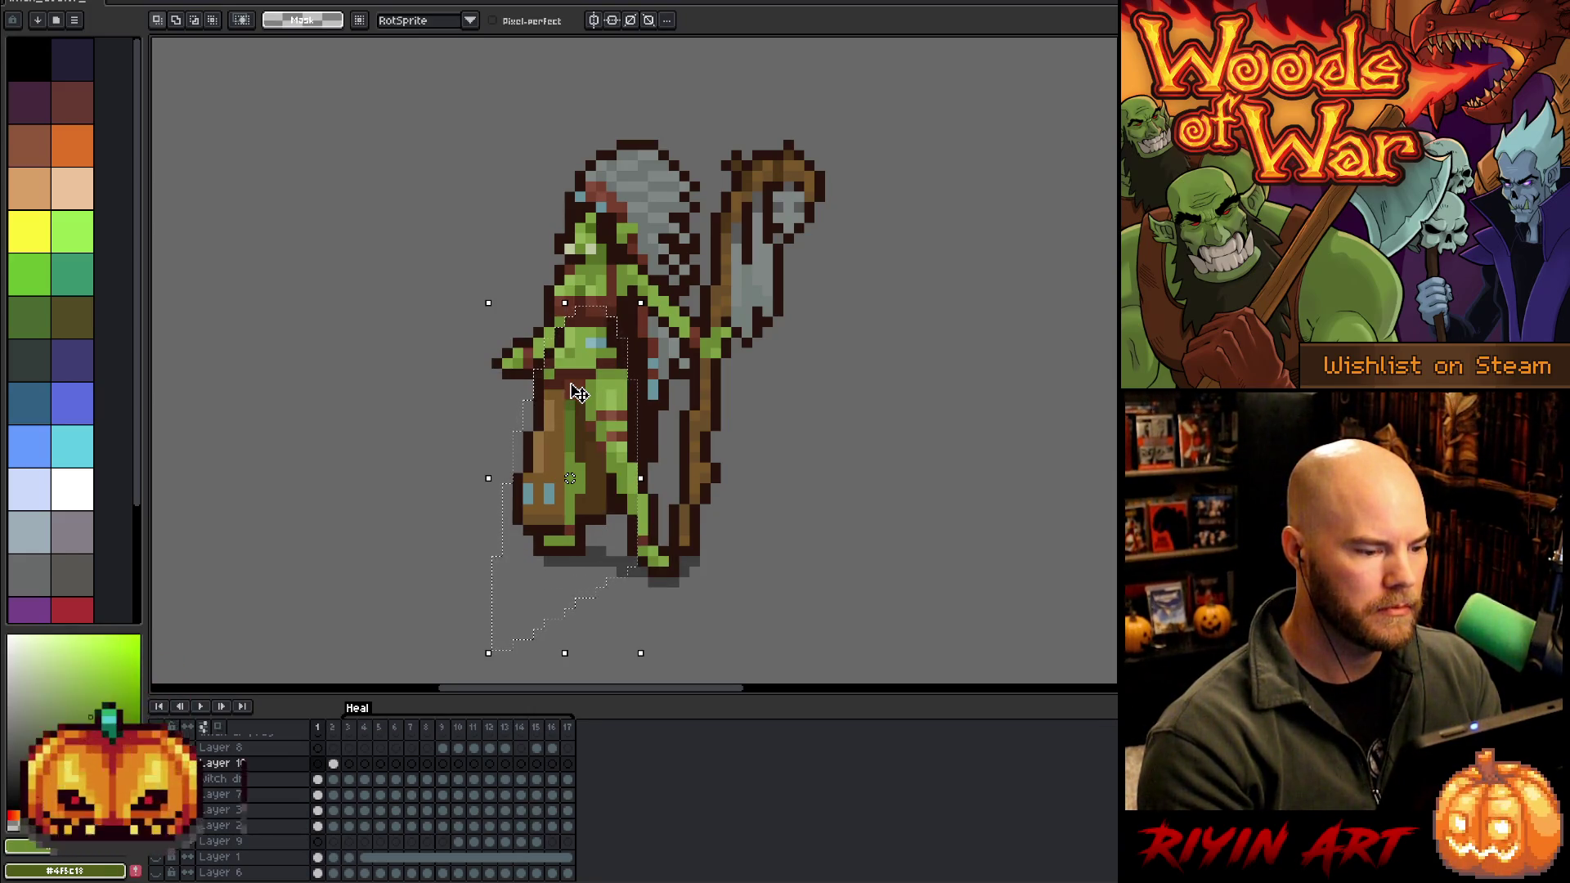
key(period)
key(comma)
key(period)
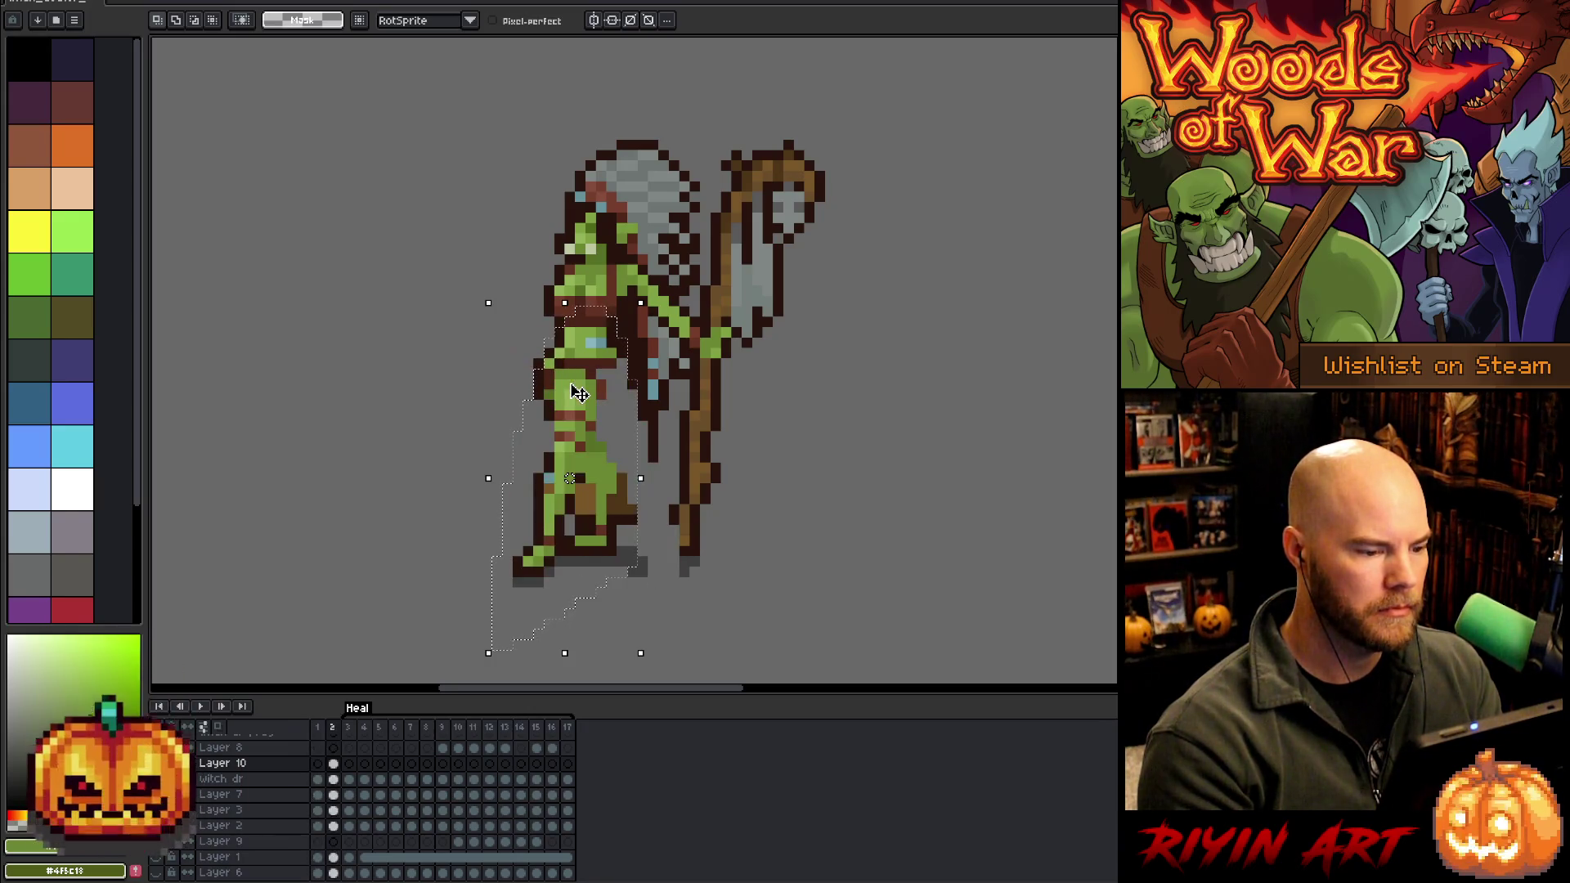
mouse_move(580, 402)
mouse_down()
mouse_move(594, 412)
mouse_move(580, 393)
mouse_up()
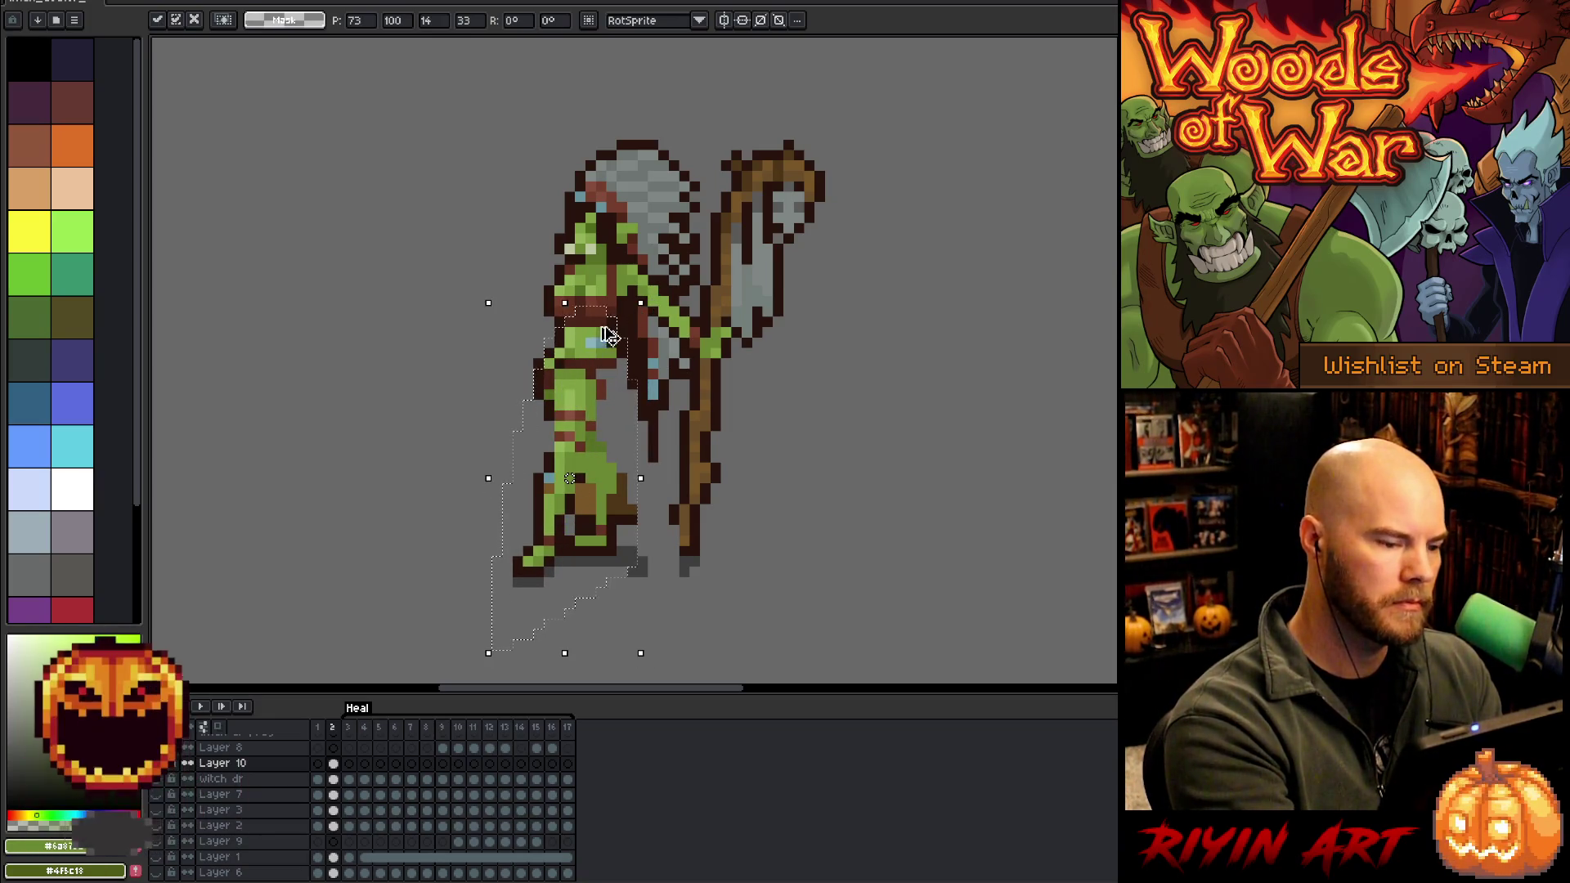
click(444, 623)
key(Down)
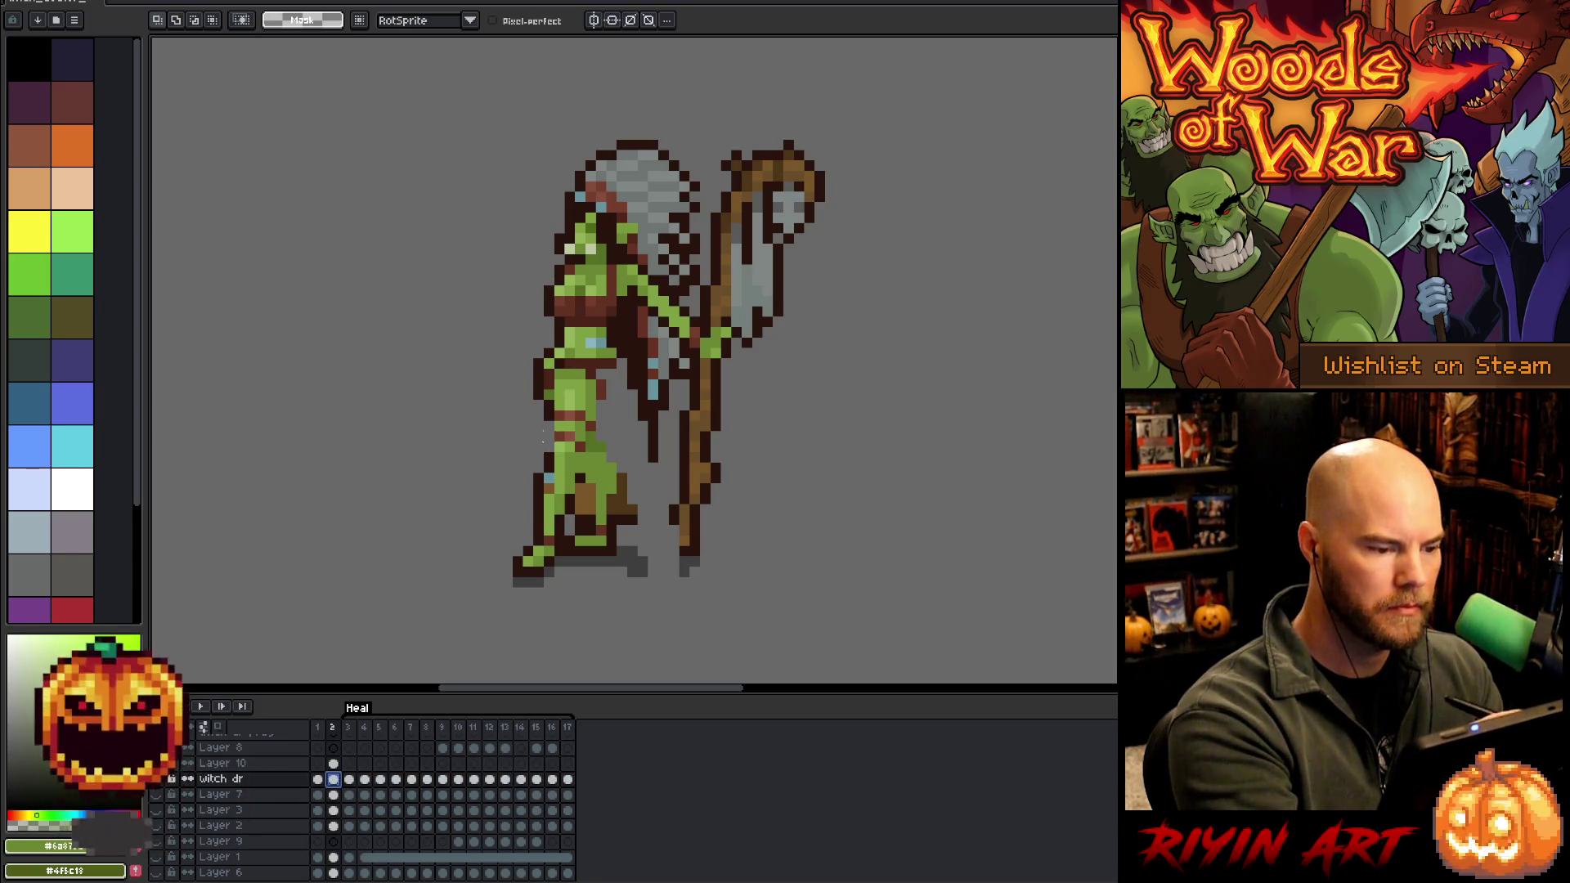
Redraw the leg's left outline in dark red, then sample the green skin tone #556F
key(b)
alt+click(538, 364)
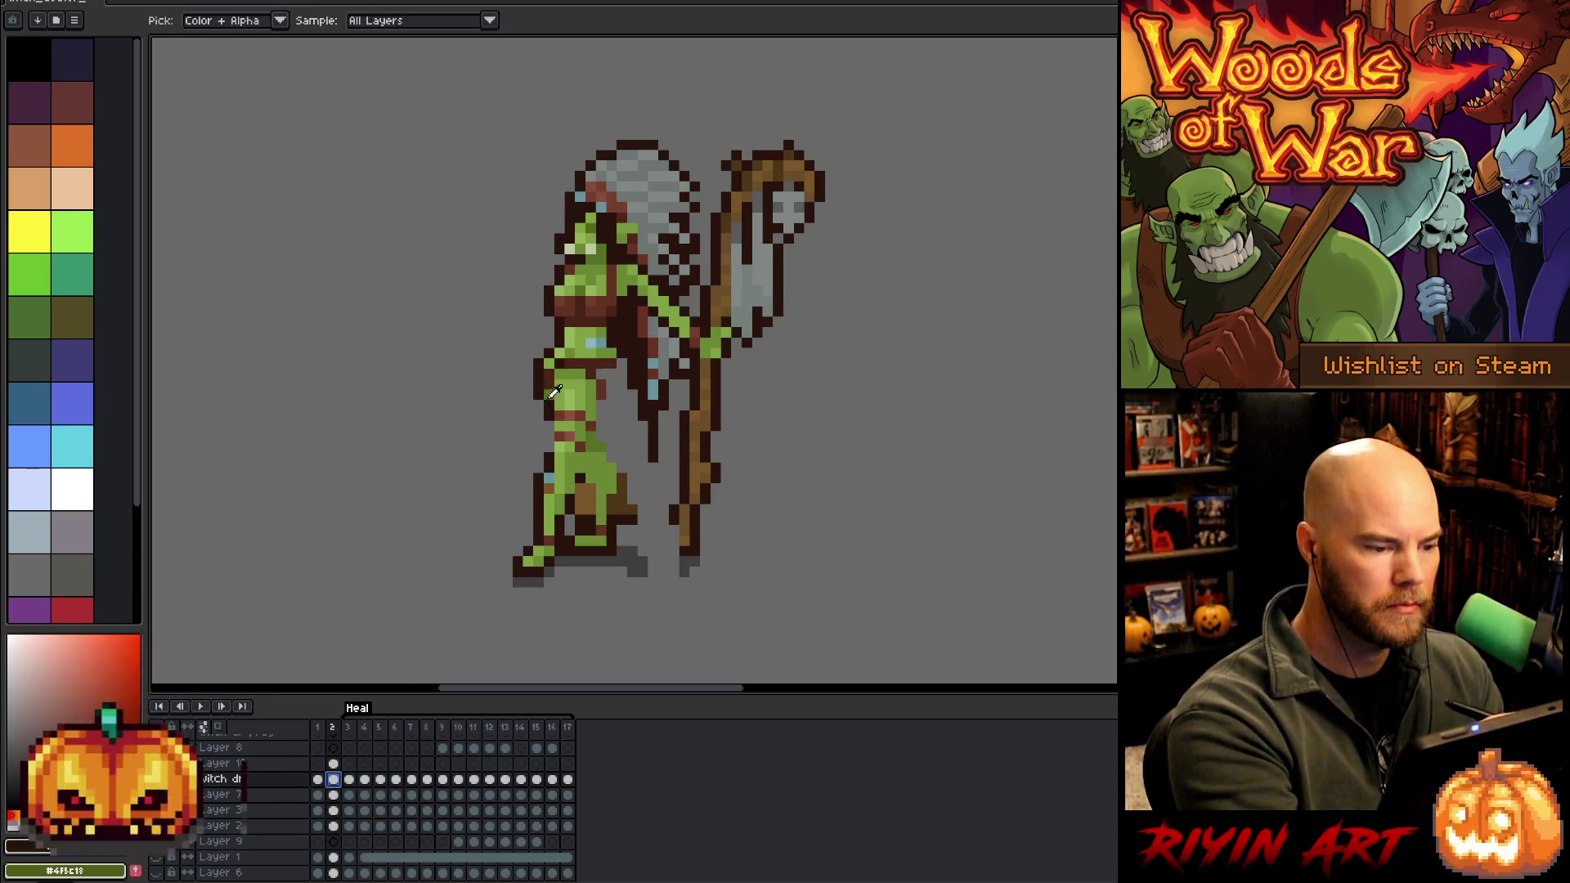
drag(538, 364, 538, 399)
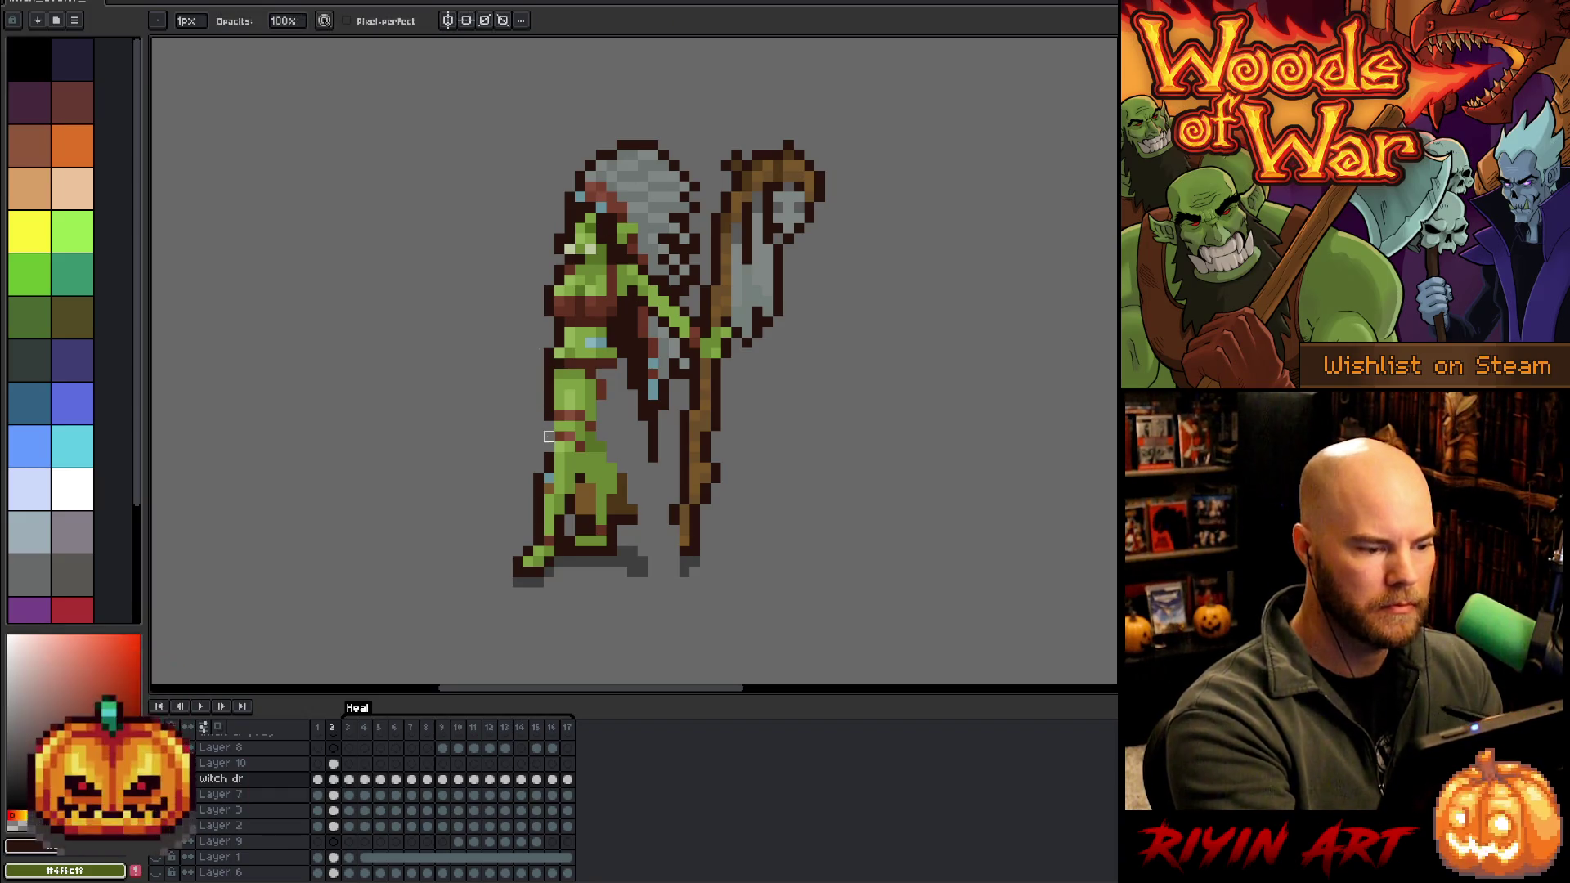
key(e)
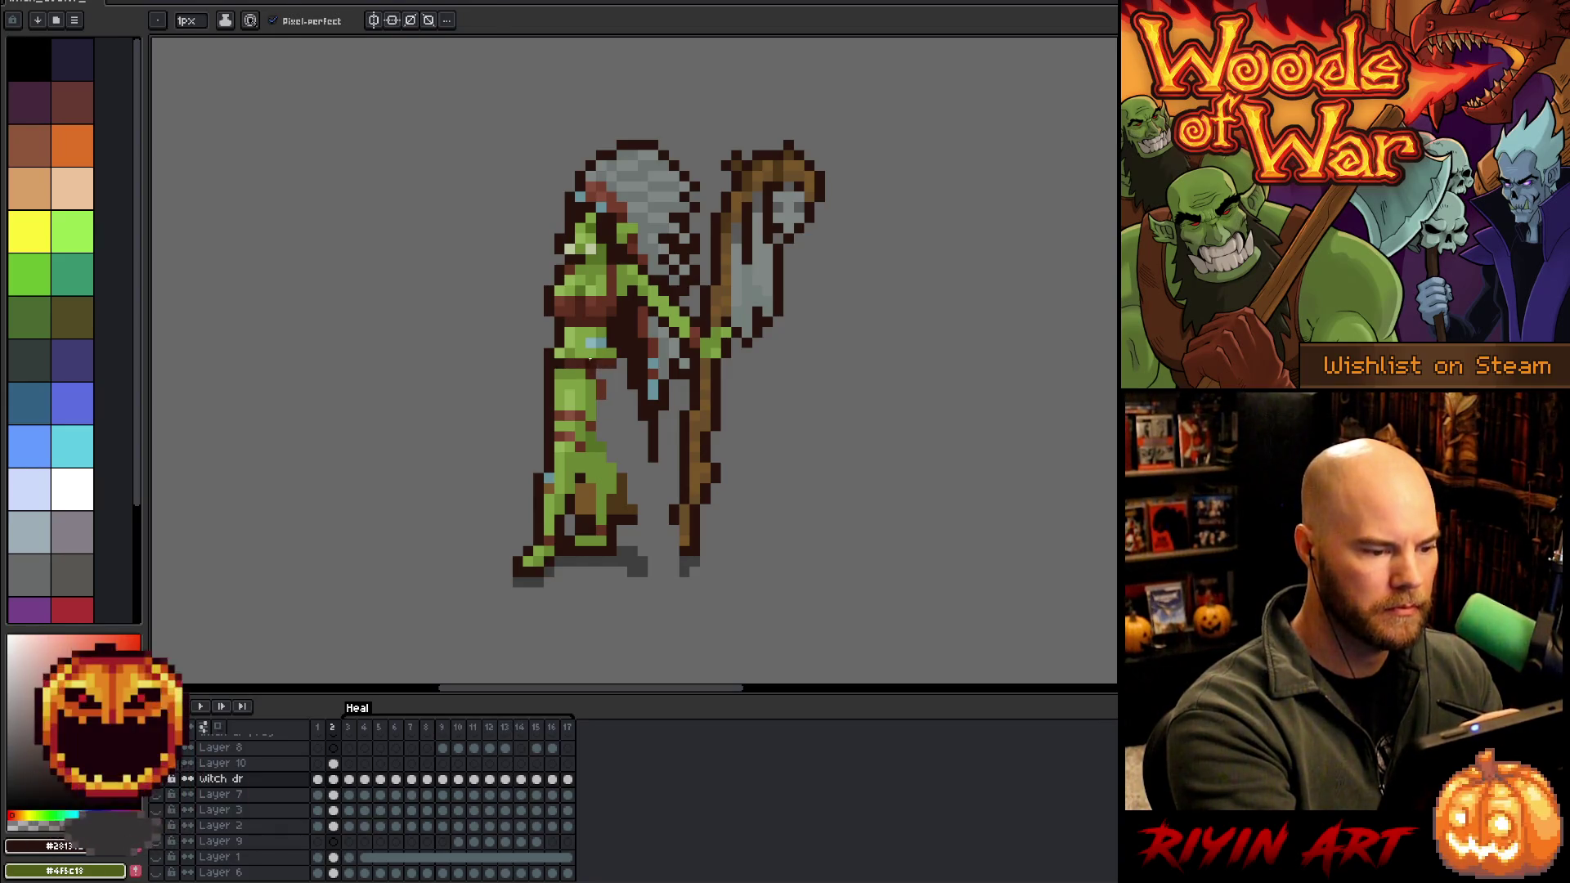
alt+click(595, 364)
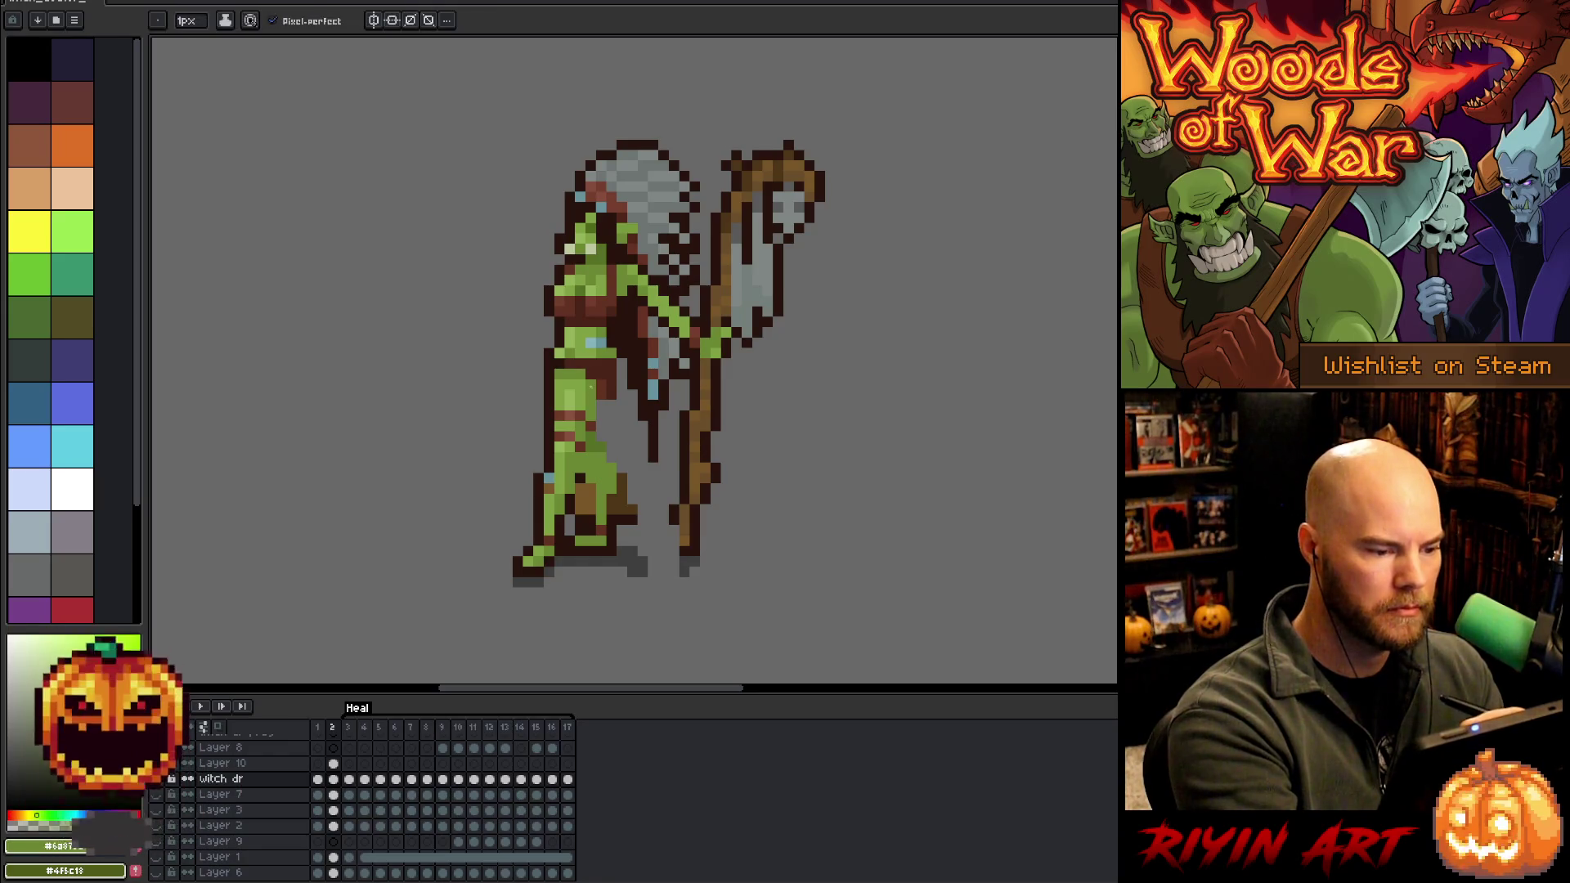
alt+click(599, 384)
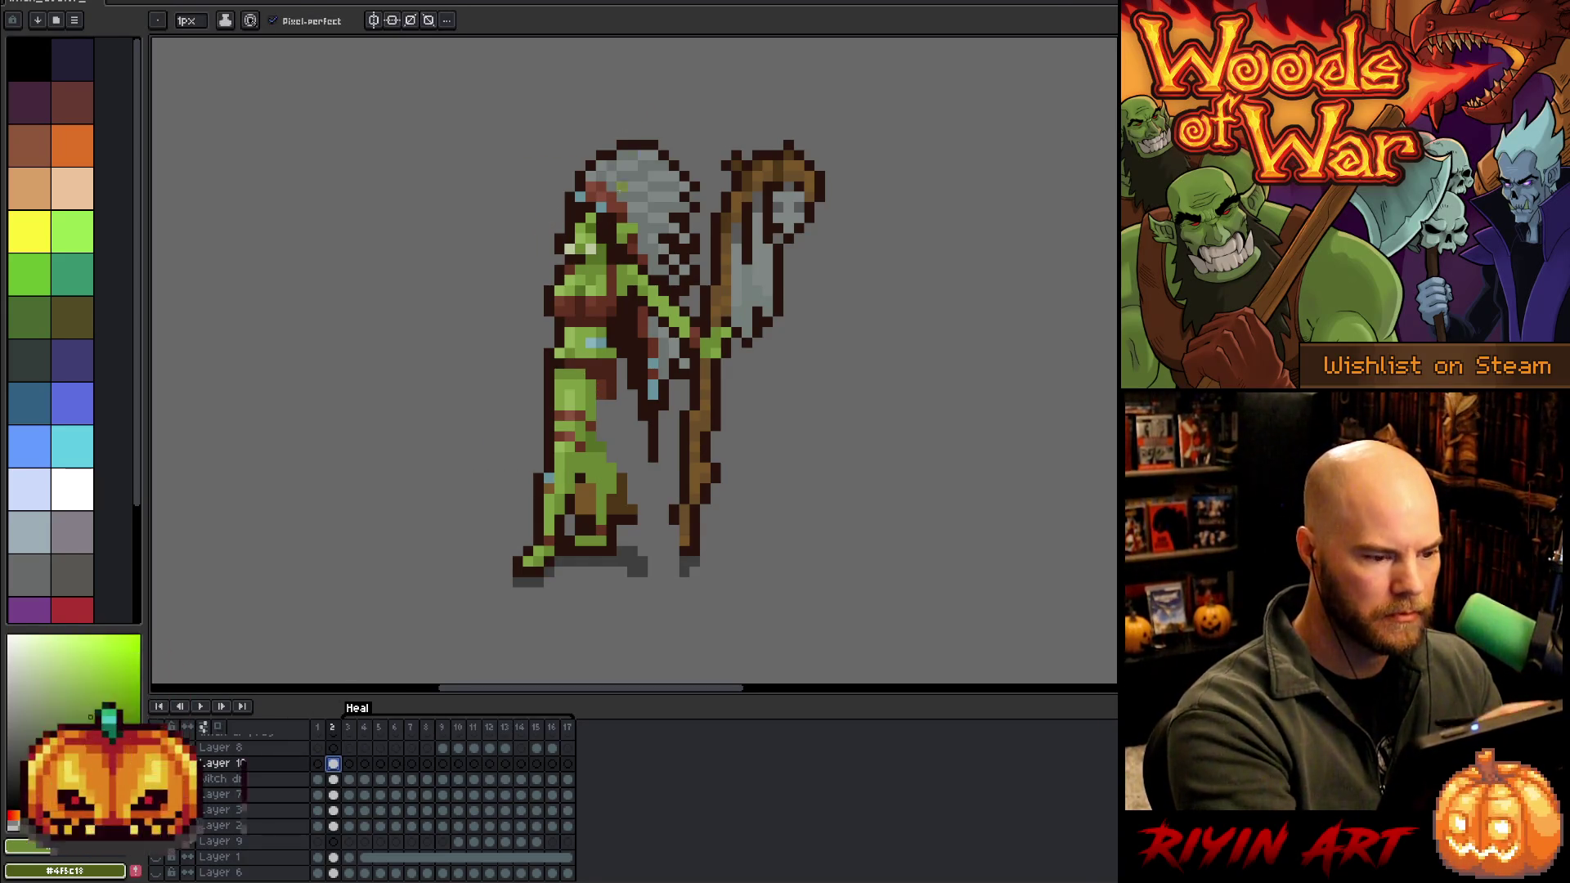
ctrl+click(599, 372)
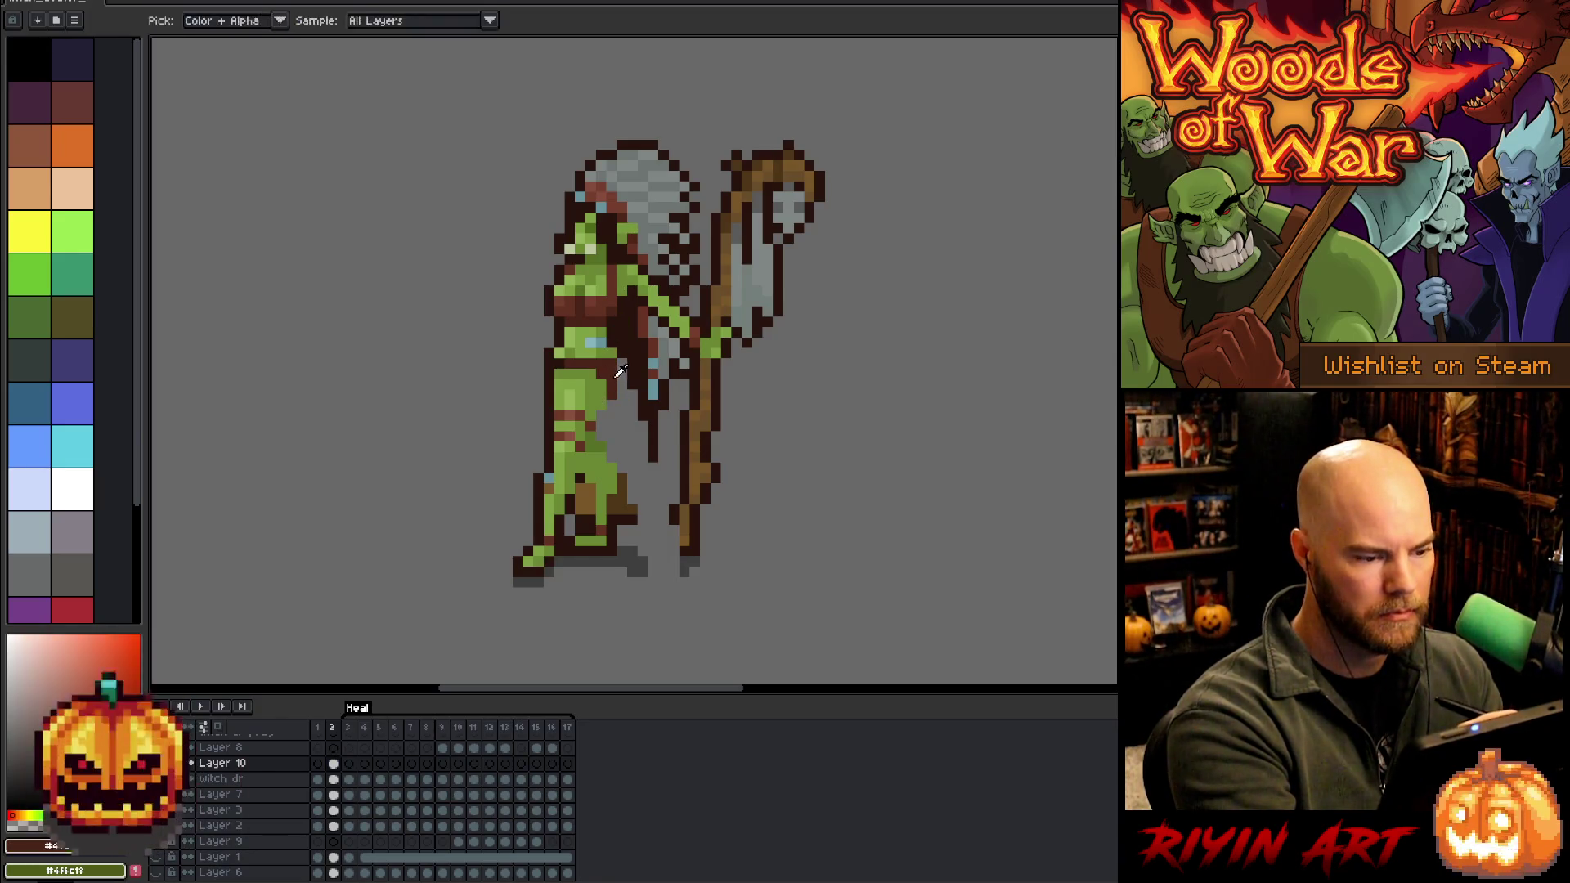
alt+click(619, 374)
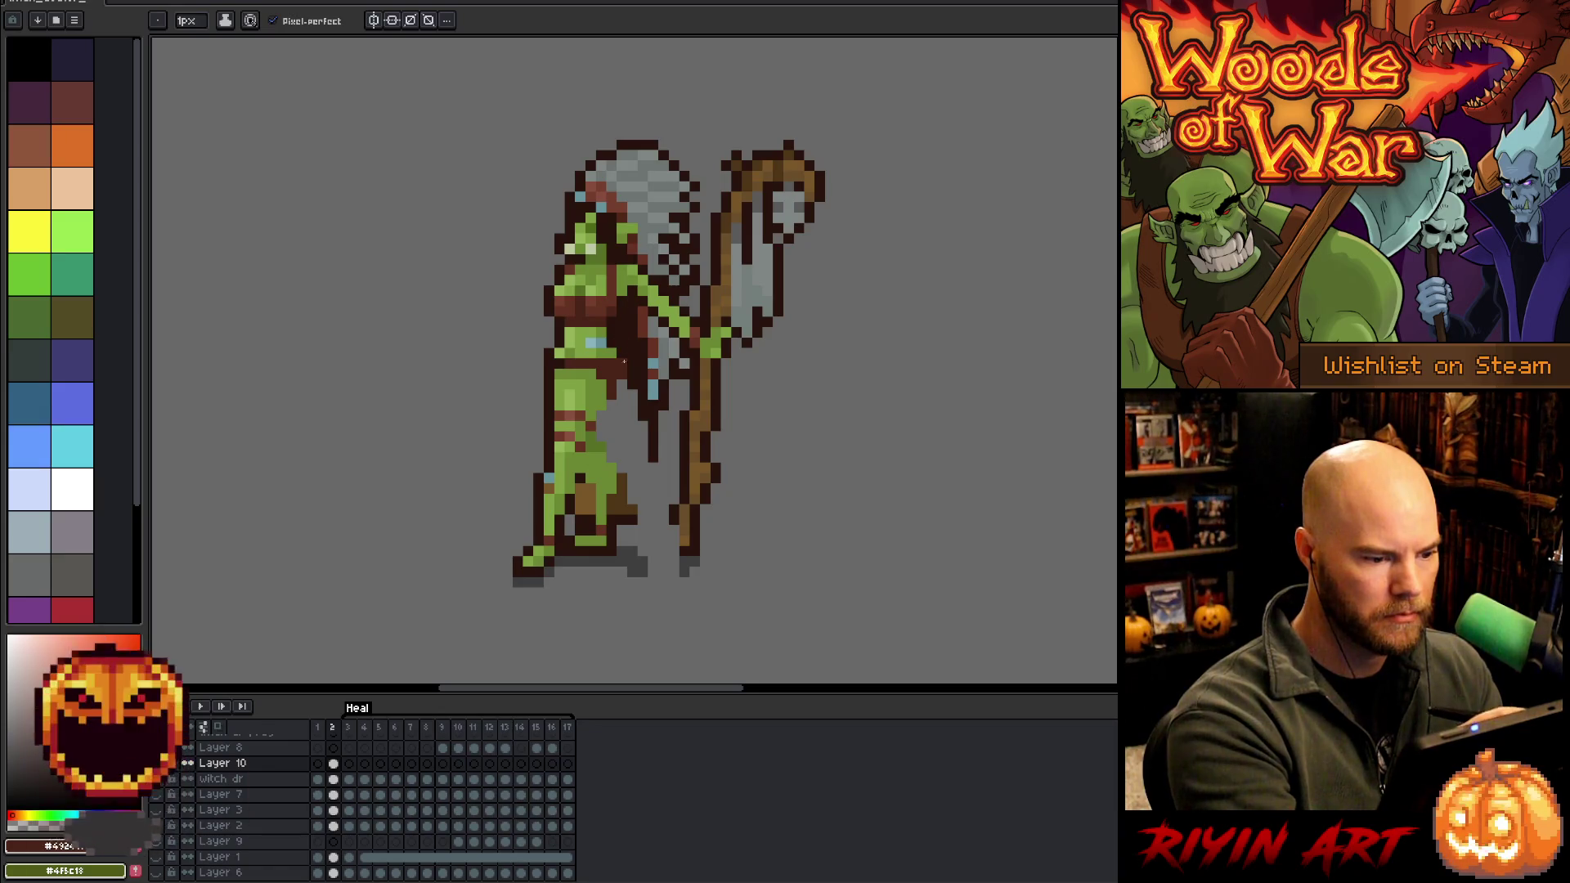
alt+click(600, 421)
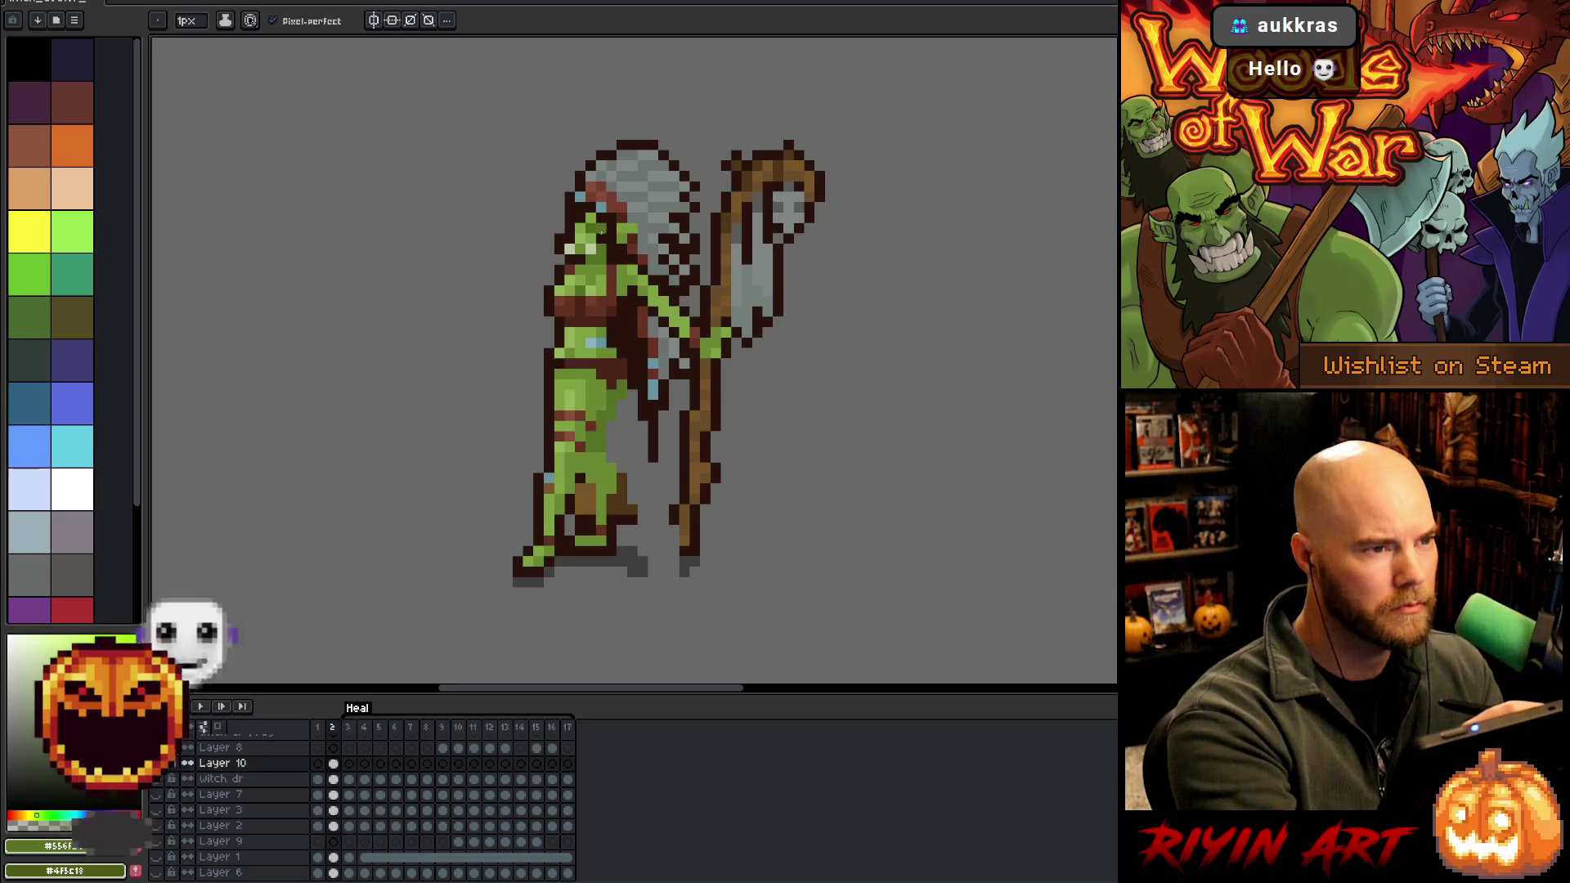
Shift the chest and front arm left on the witch dr layer and tidy the stray chest pixels
key(m)
drag(524, 276, 595, 326)
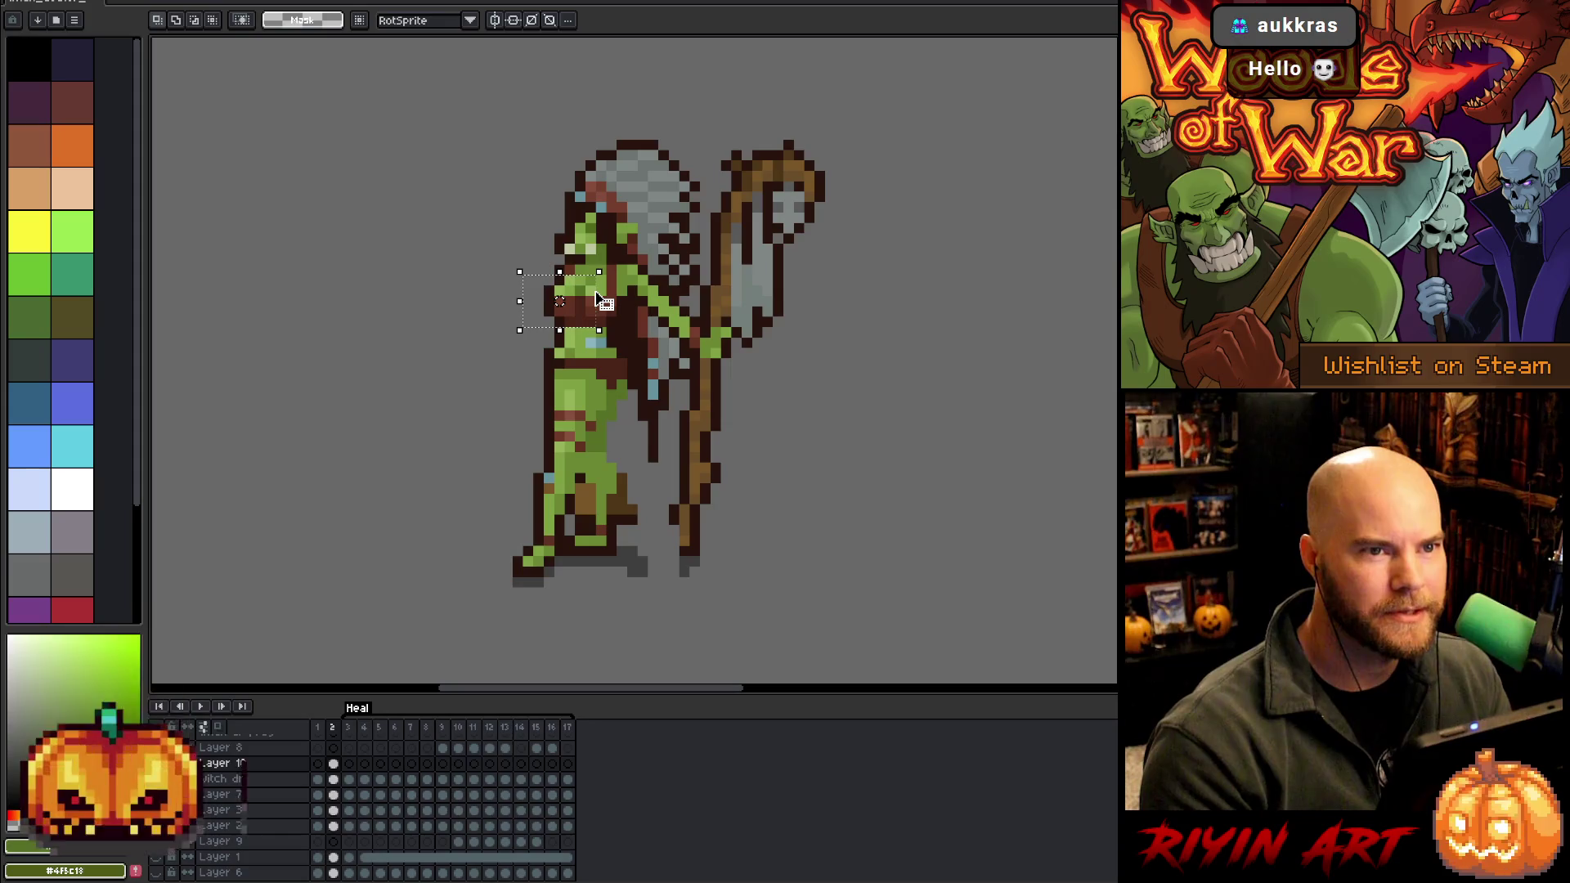
click(595, 298)
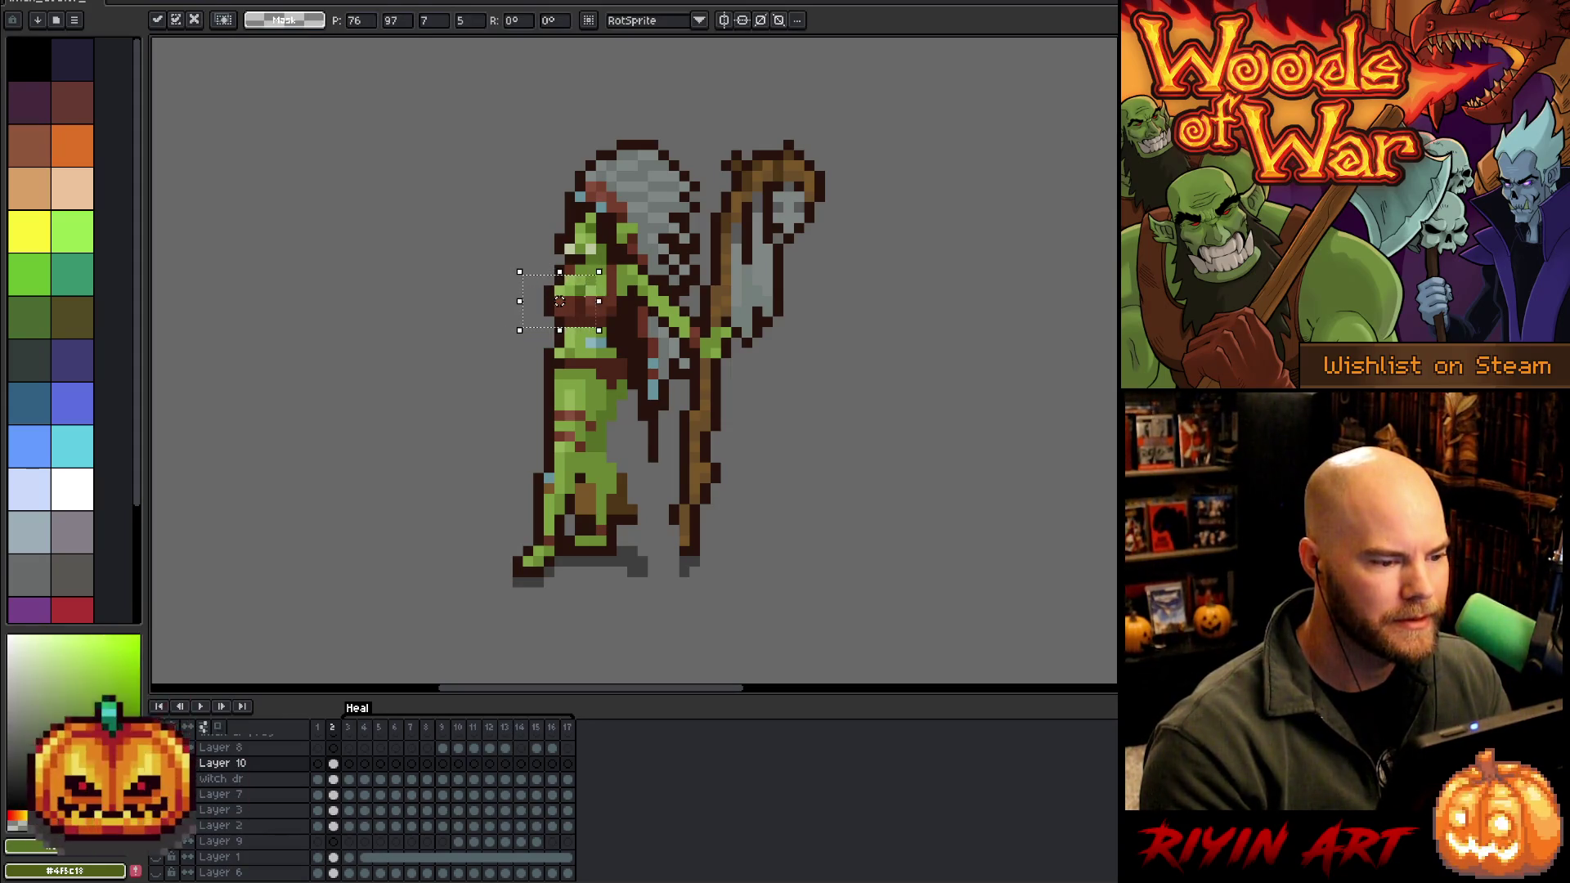
key(alt+Down)
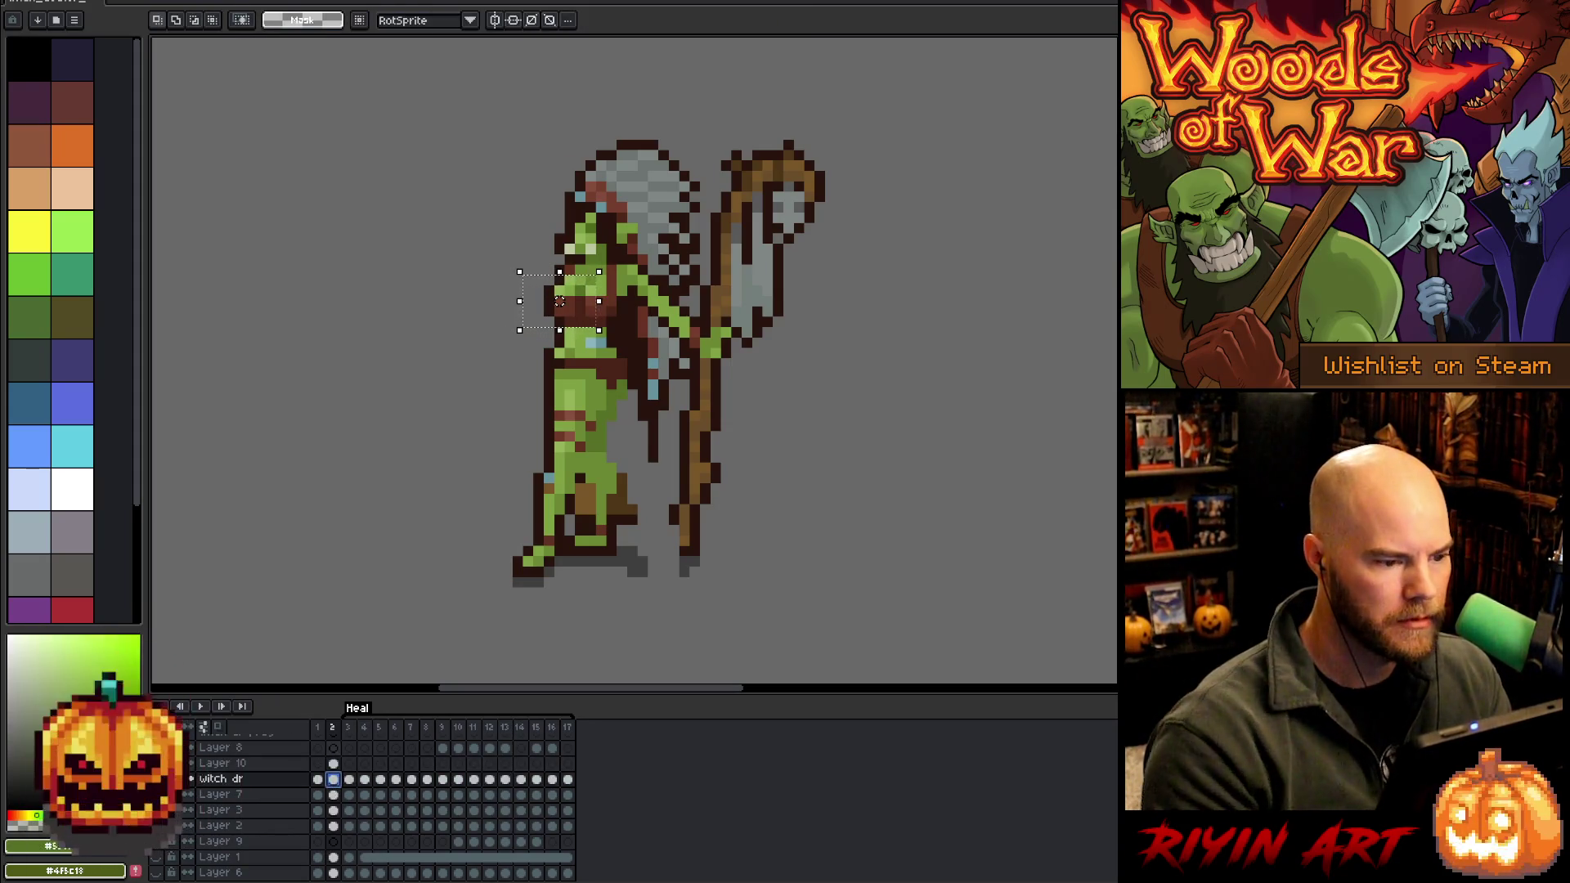
drag(560, 301, 549, 301)
key(ctrl+d)
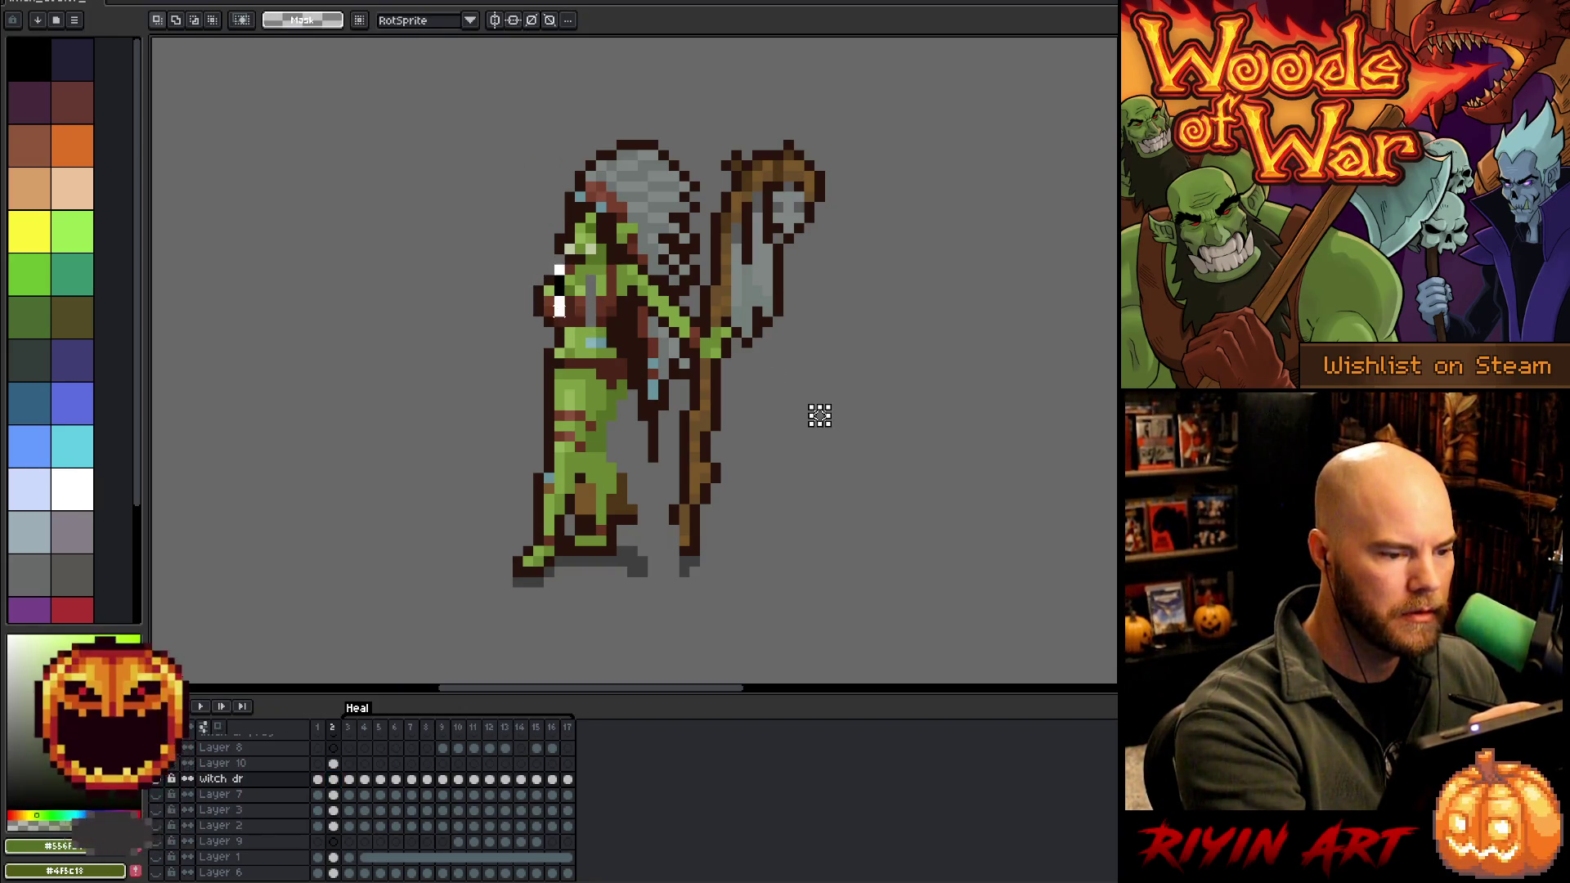
key(ctrl+z)
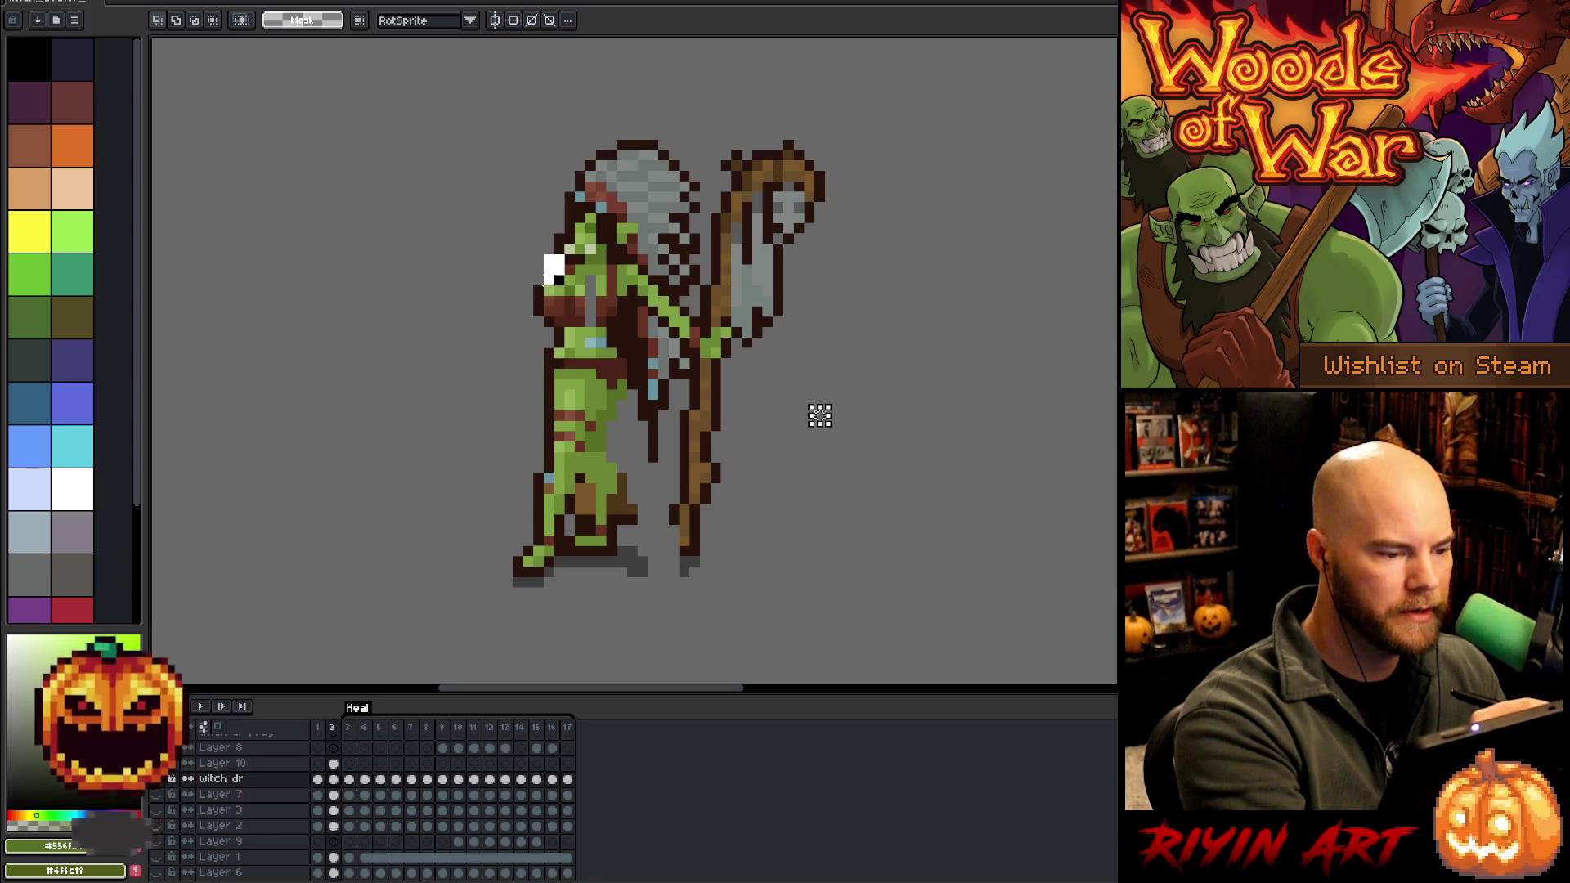
key(ctrl+z)
key(b)
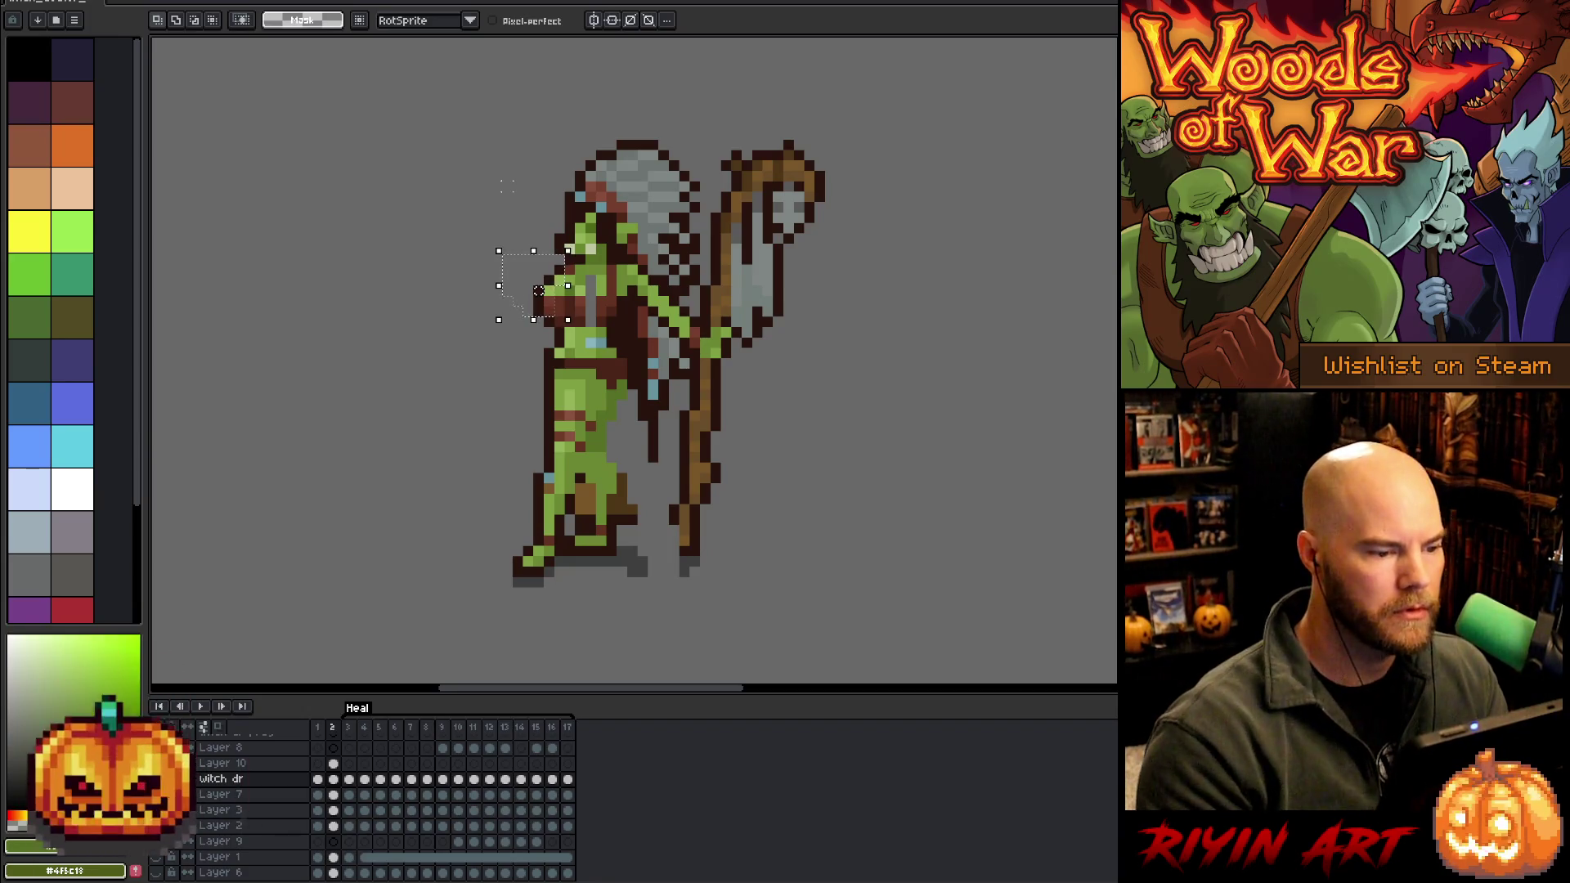
drag(504, 249, 549, 291)
key(ctrl+d)
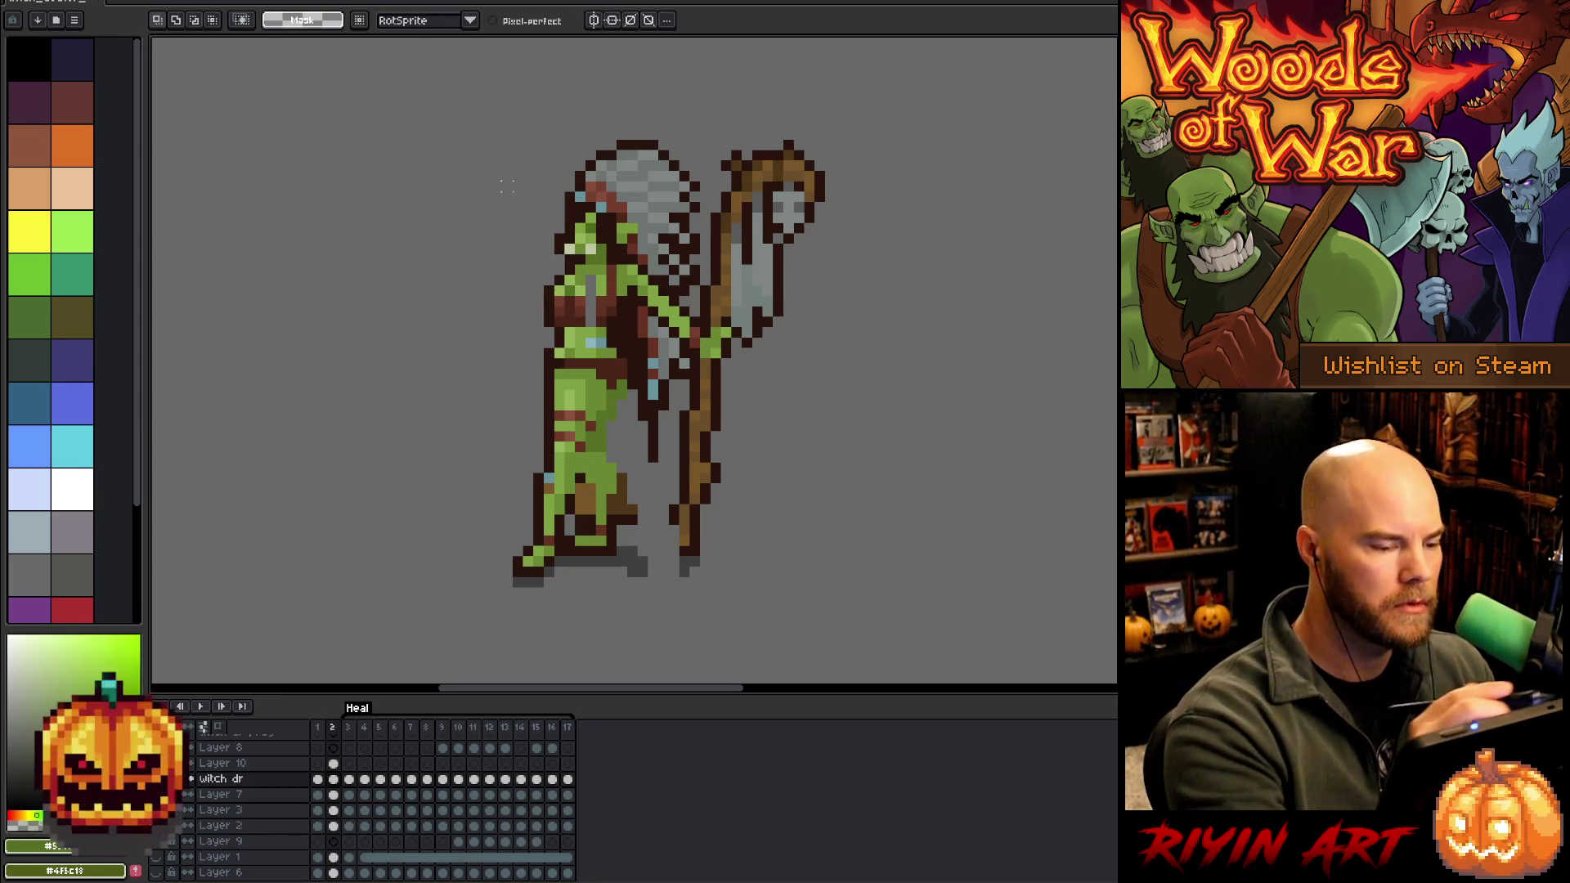
Draw a diagonal brown line on the robe and paint the staff's lower end dark brown
key(b)
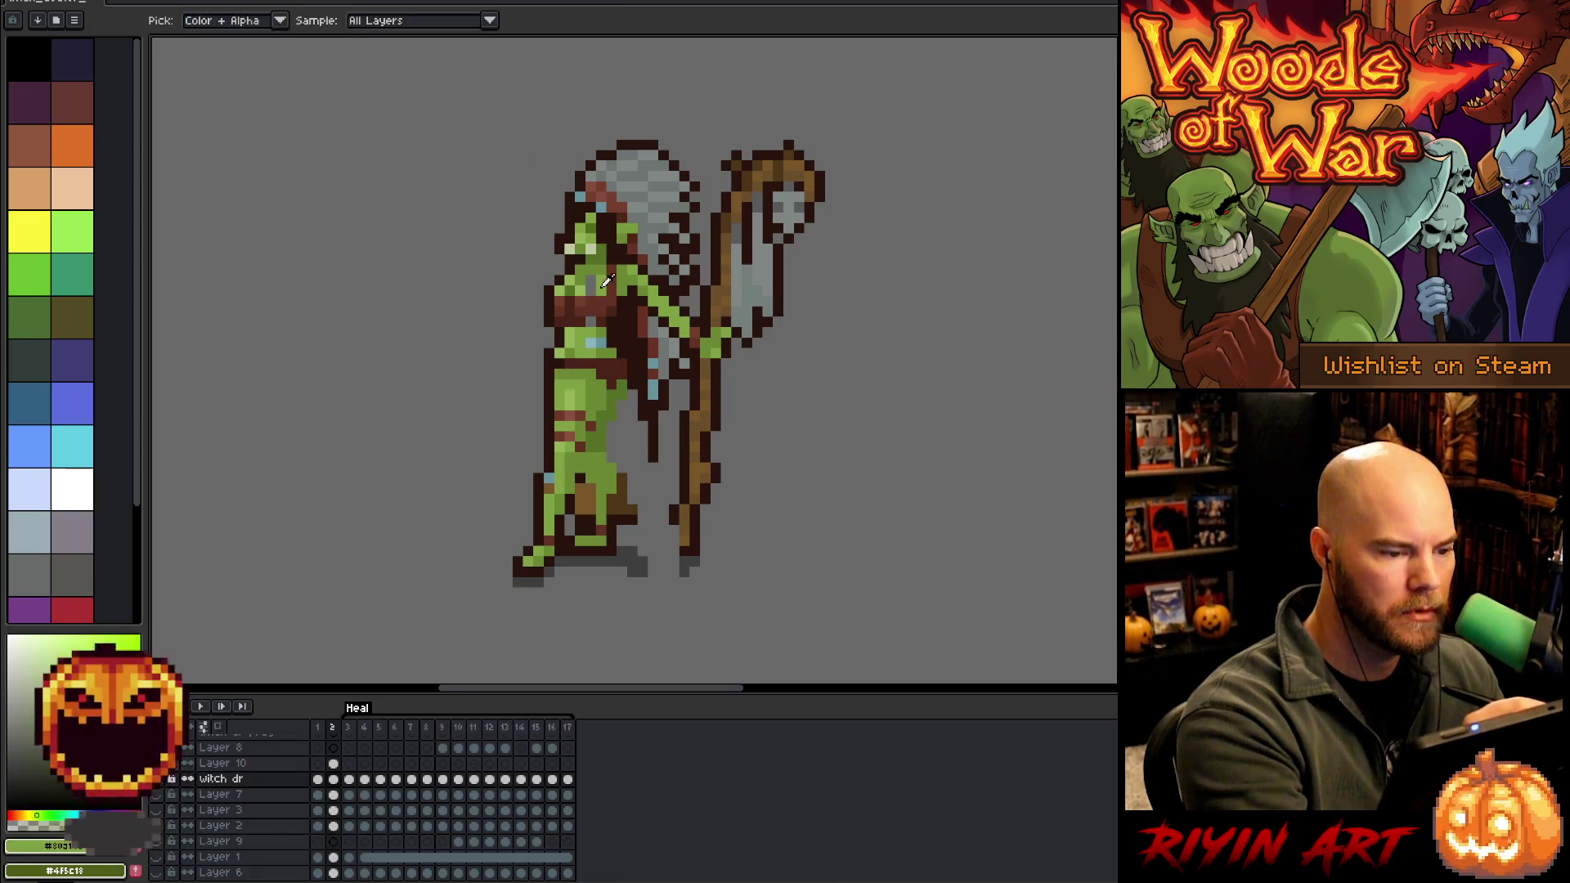
alt+click(587, 286)
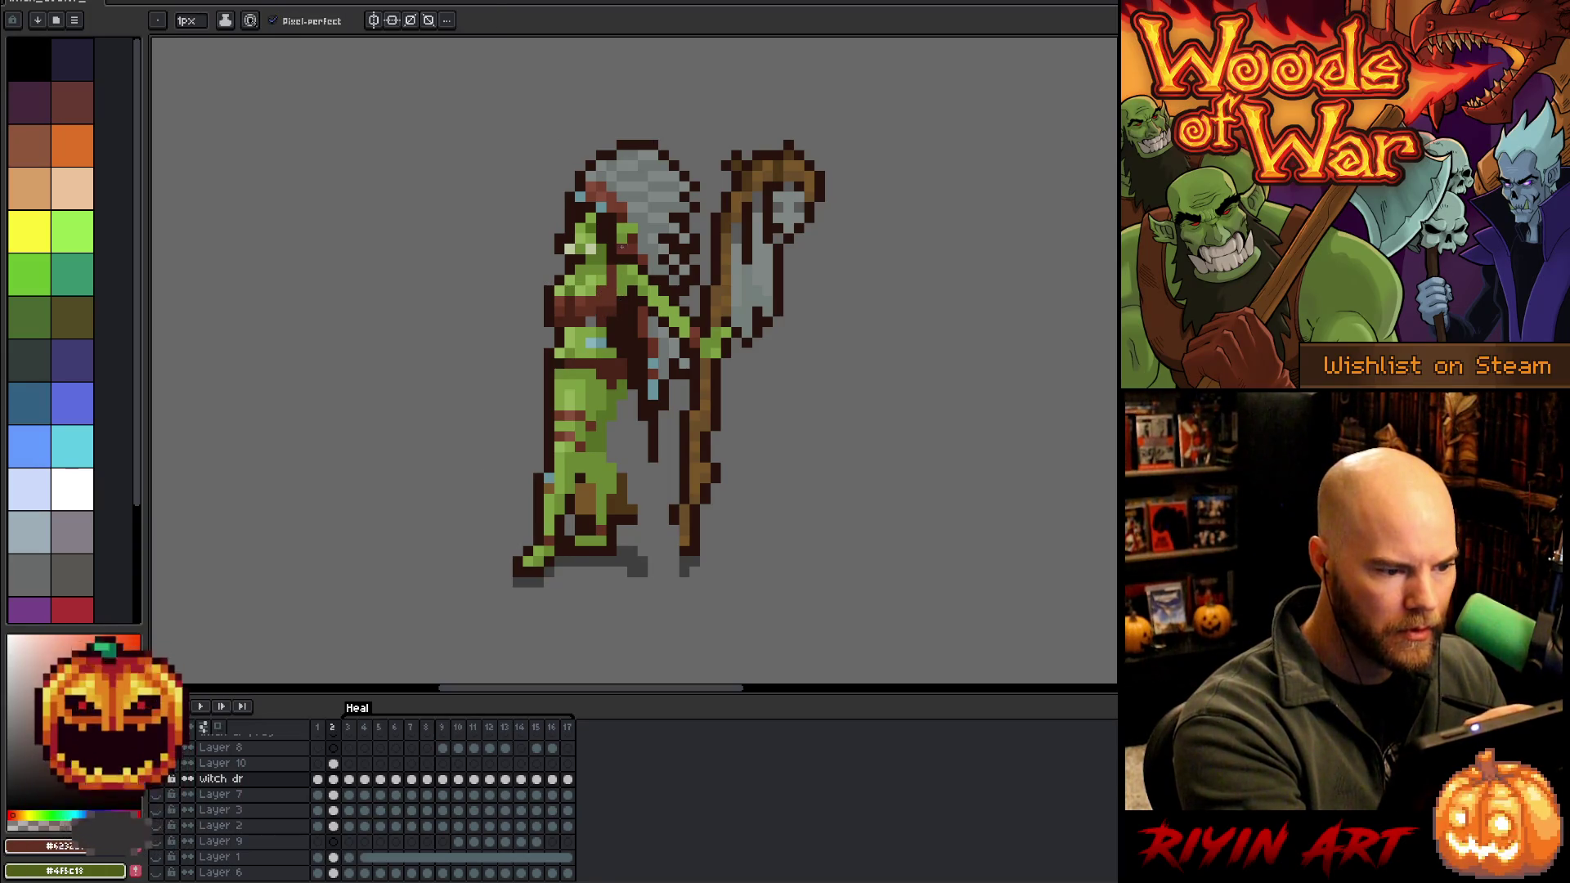
alt+click(626, 278)
alt+click(615, 278)
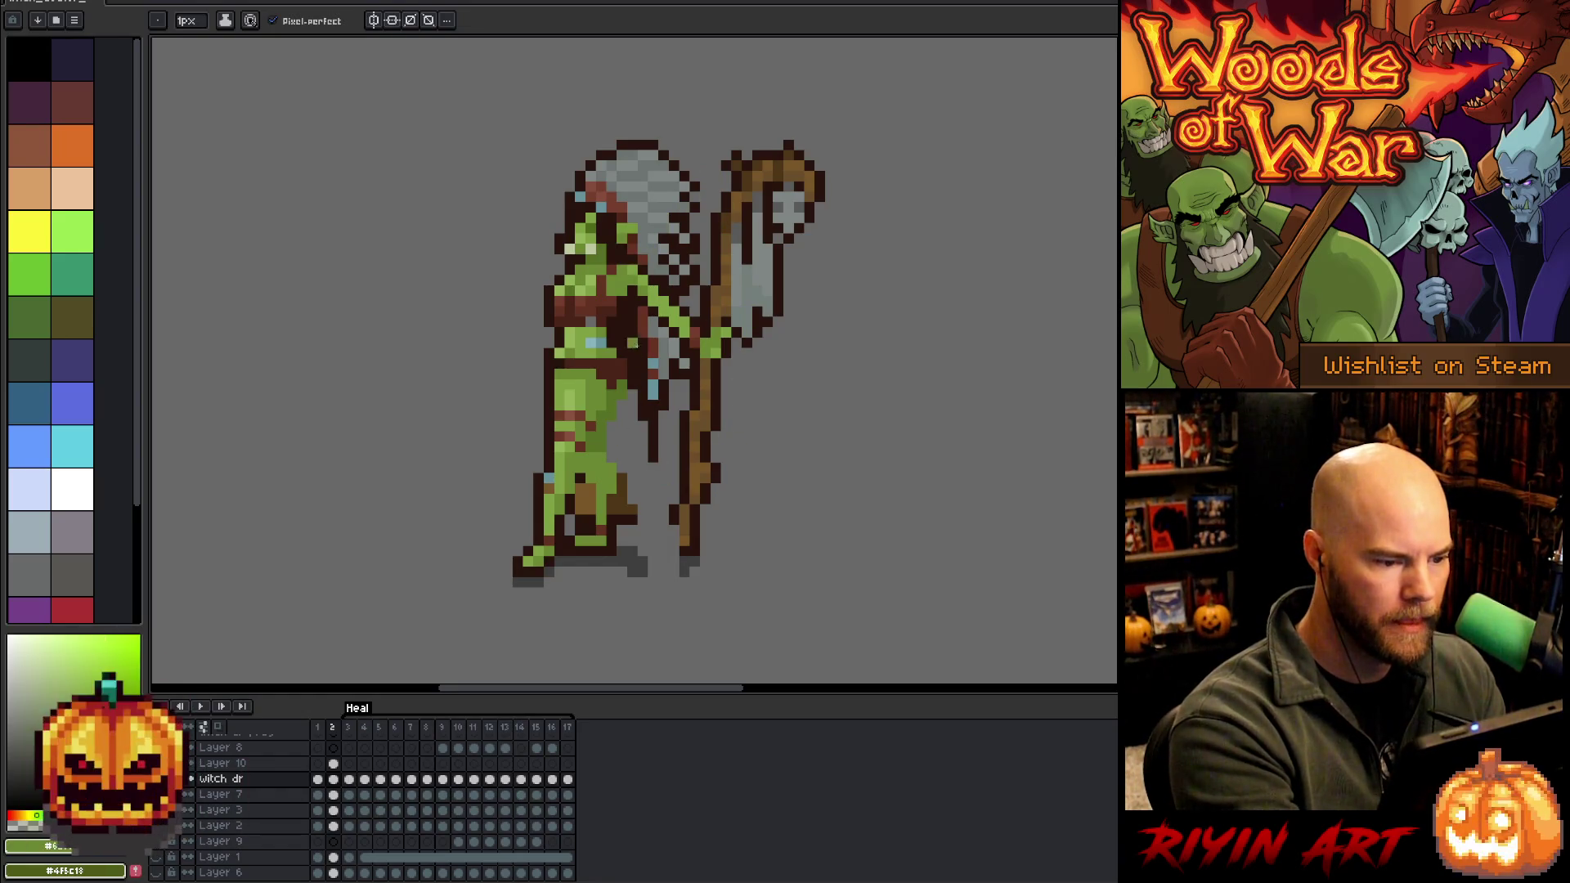
key(alt)
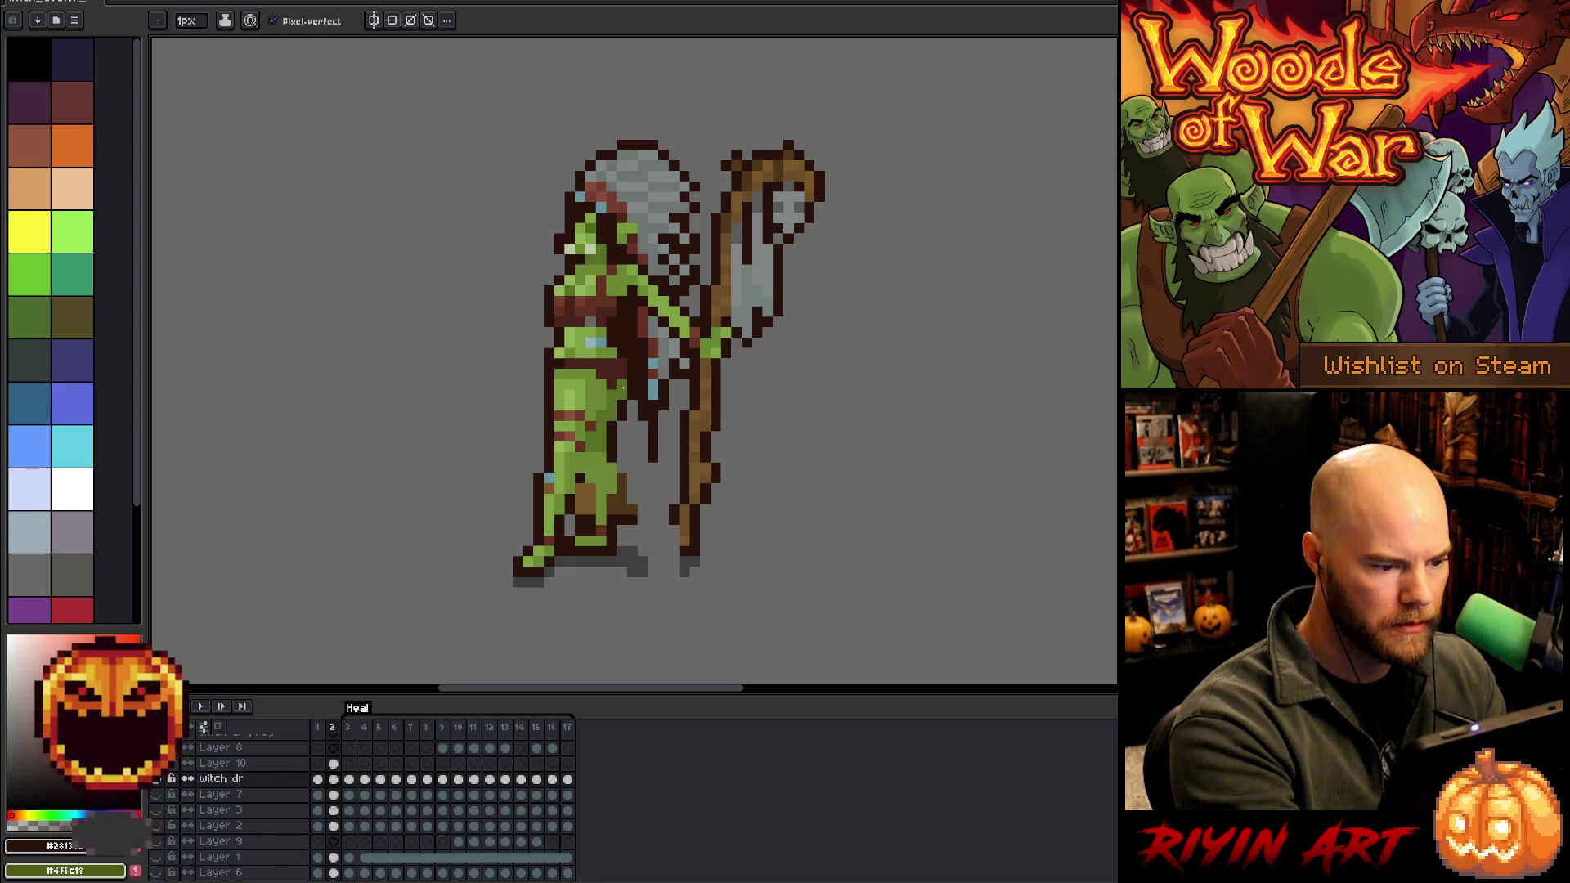
alt+click(627, 494)
drag(627, 433, 657, 503)
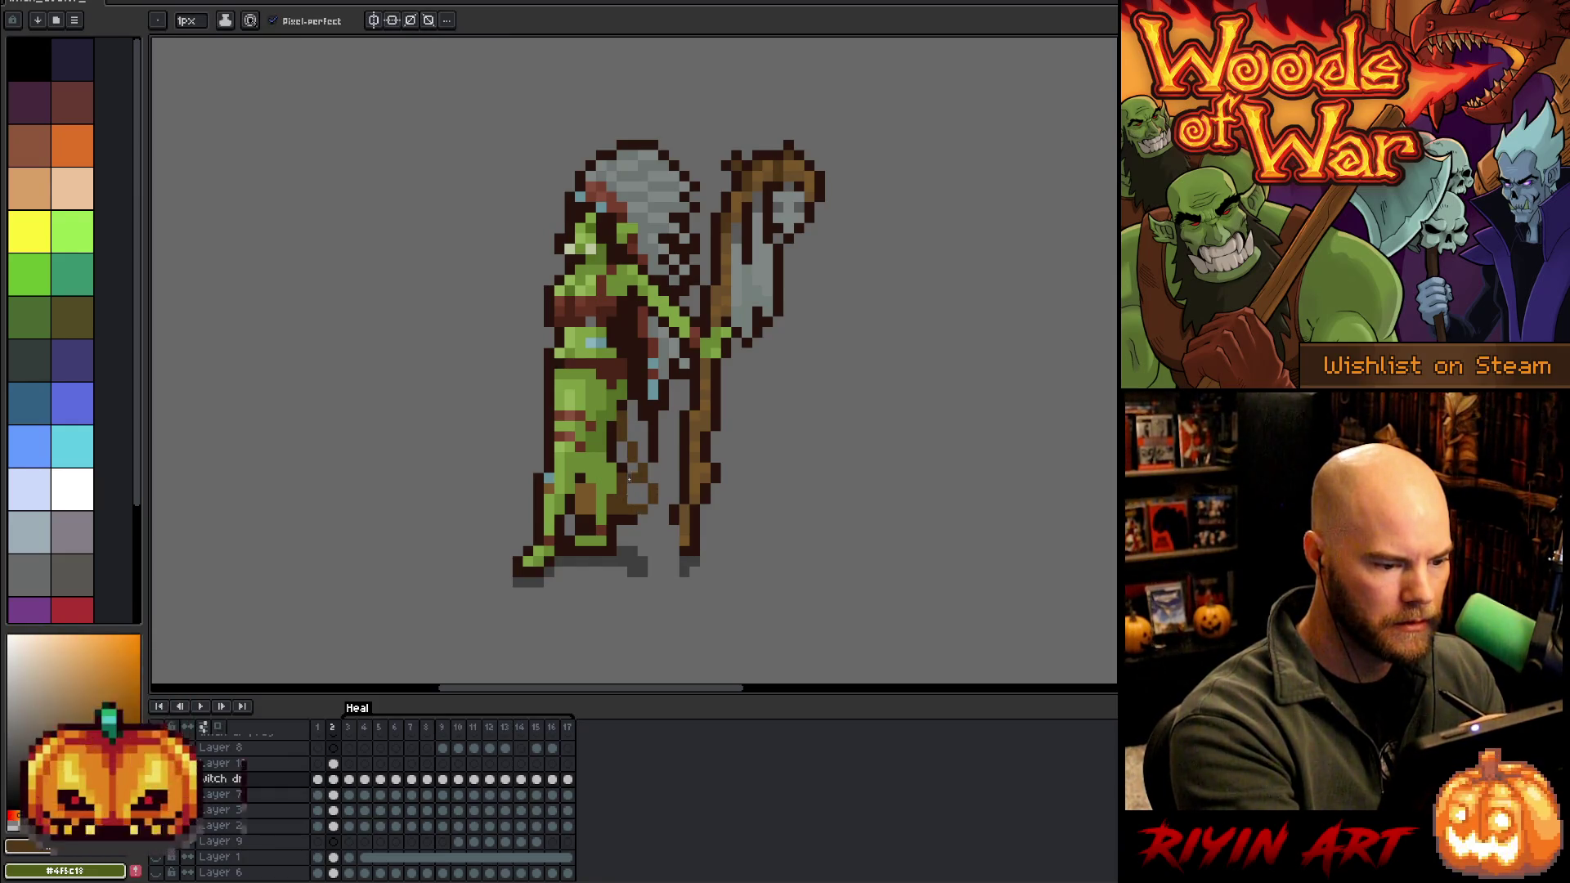
alt+click(658, 494)
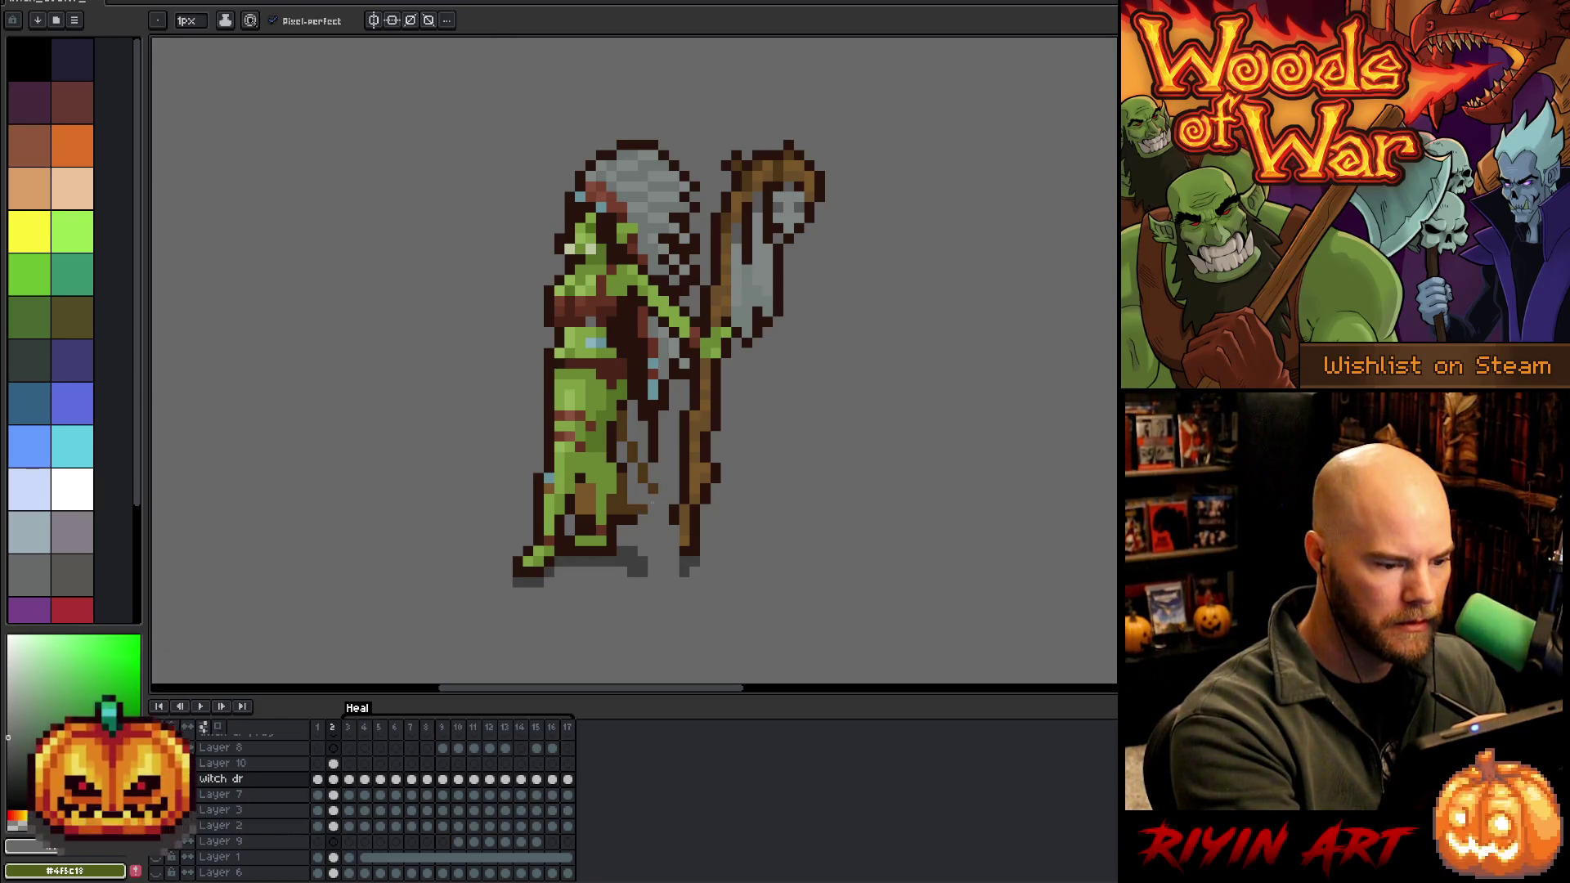
alt+click(649, 510)
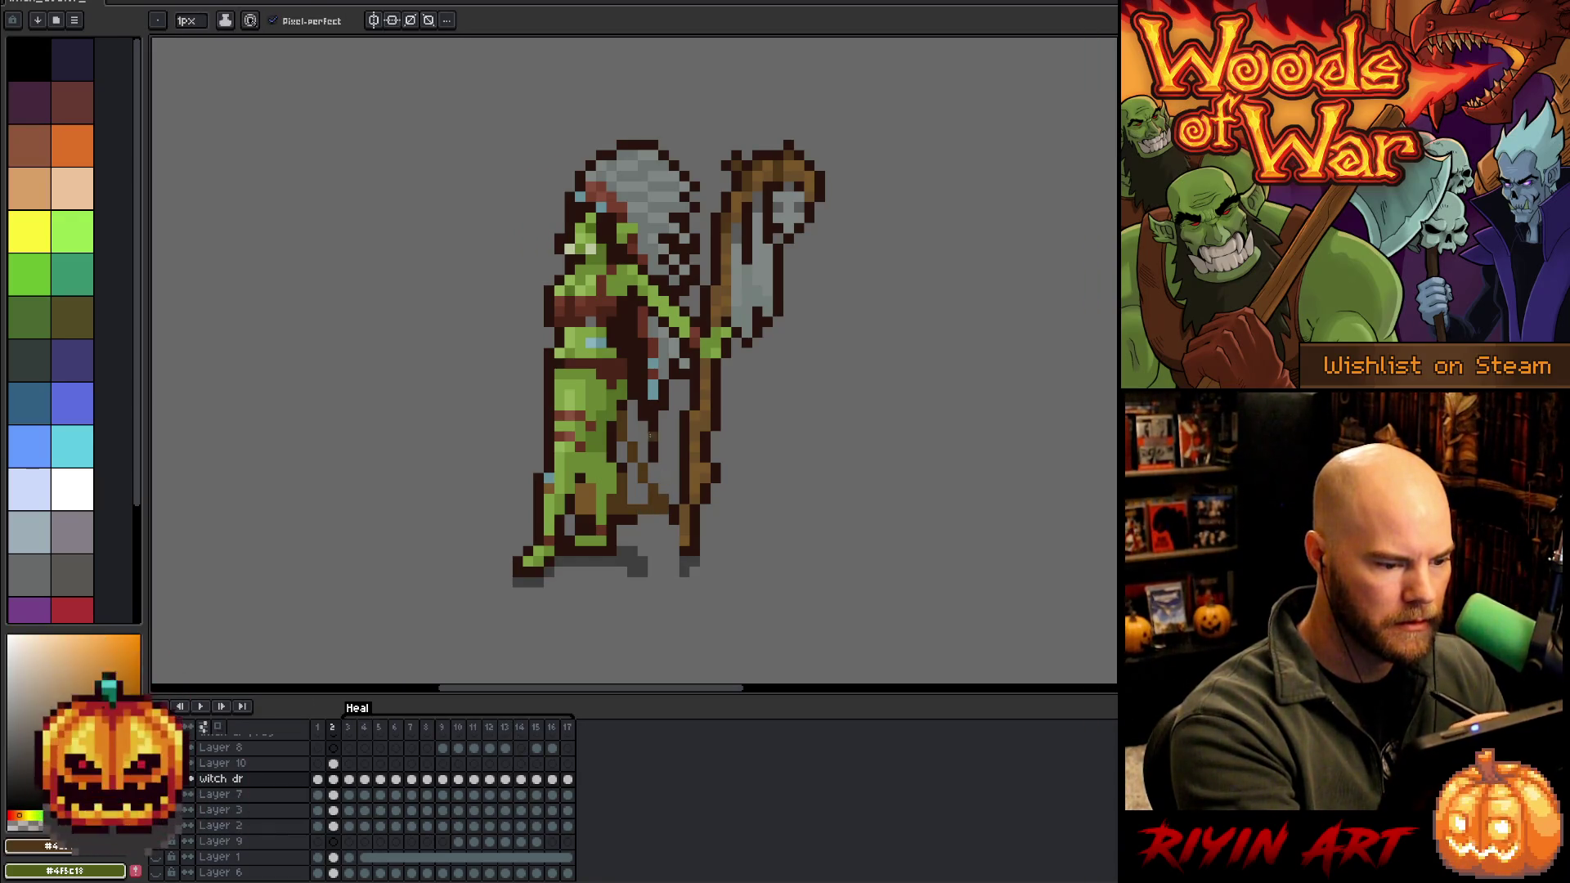
alt+click(666, 518)
drag(673, 525, 673, 555)
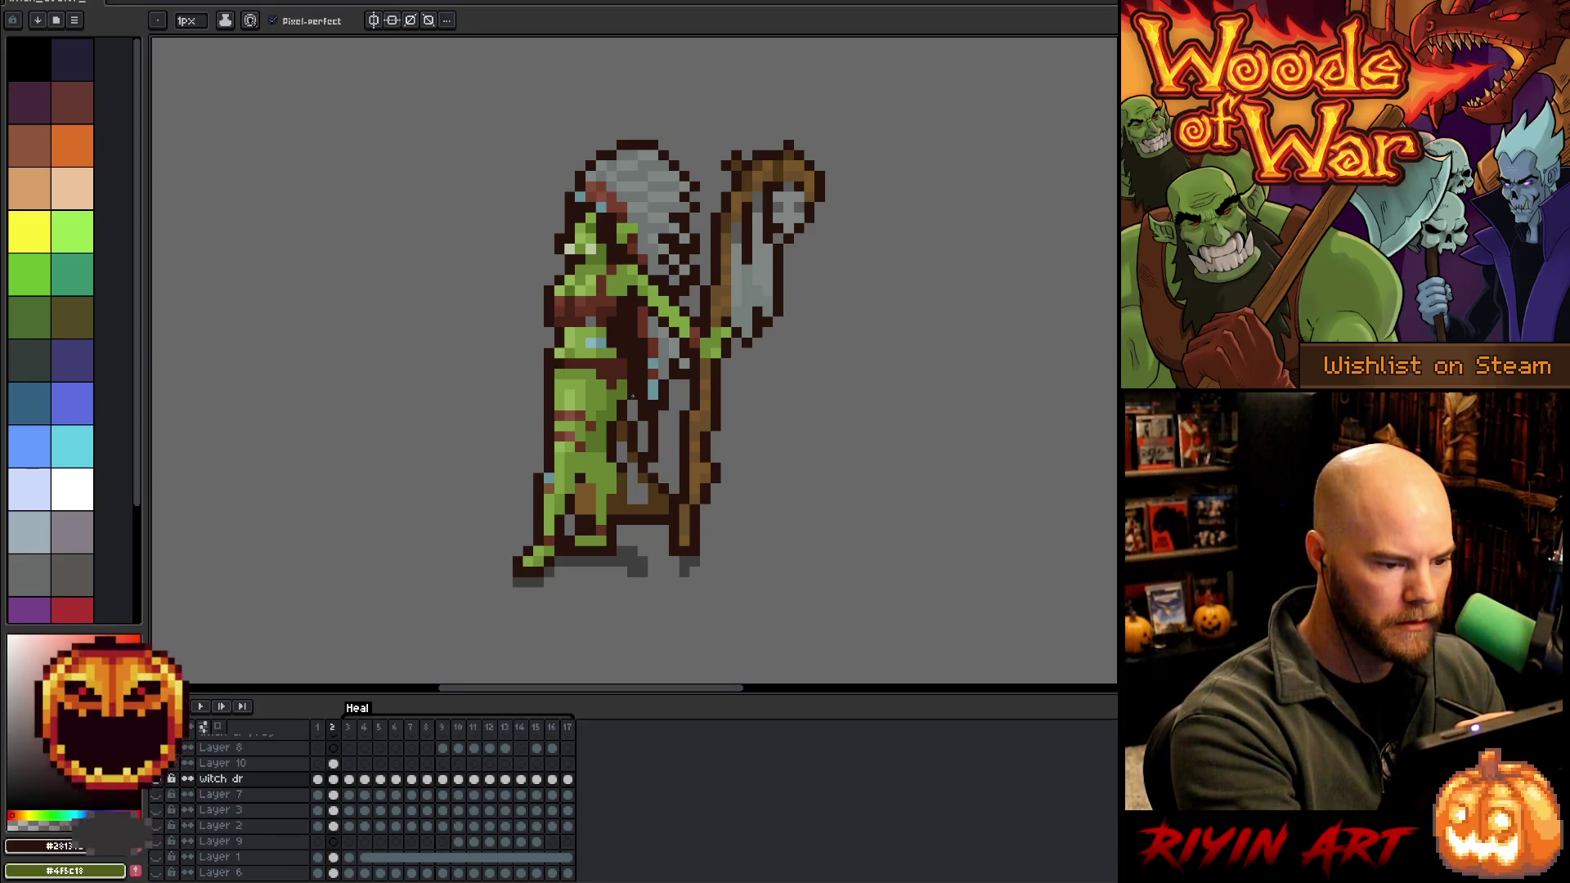
Sample robe and skin colours, then draw a dark brown line down the robe and darken a hem pixel
alt+click(621, 462)
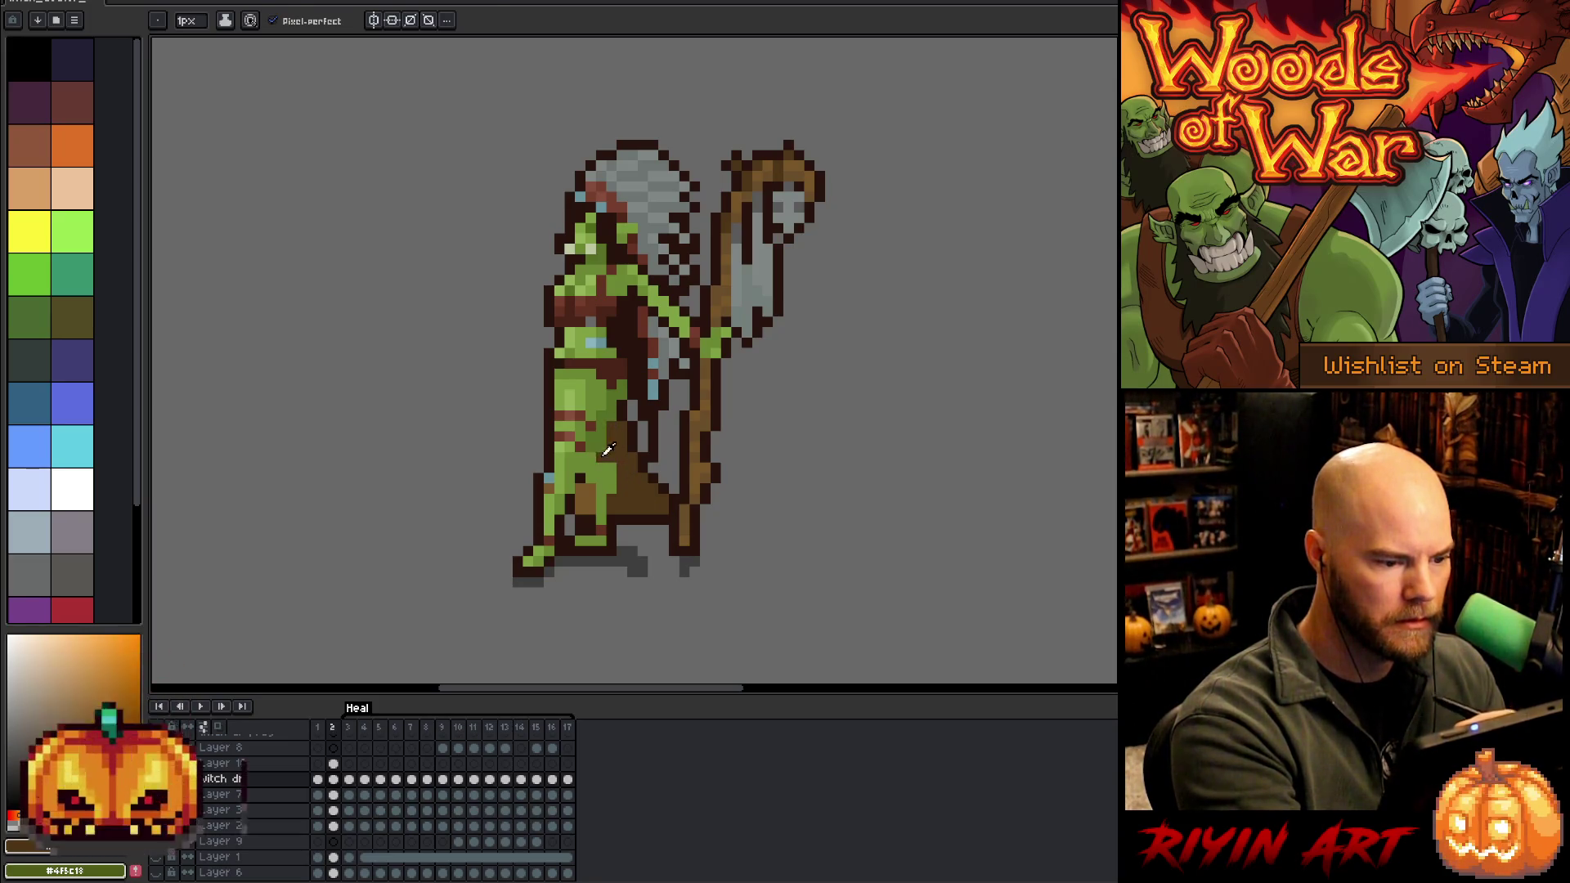
alt+click(607, 452)
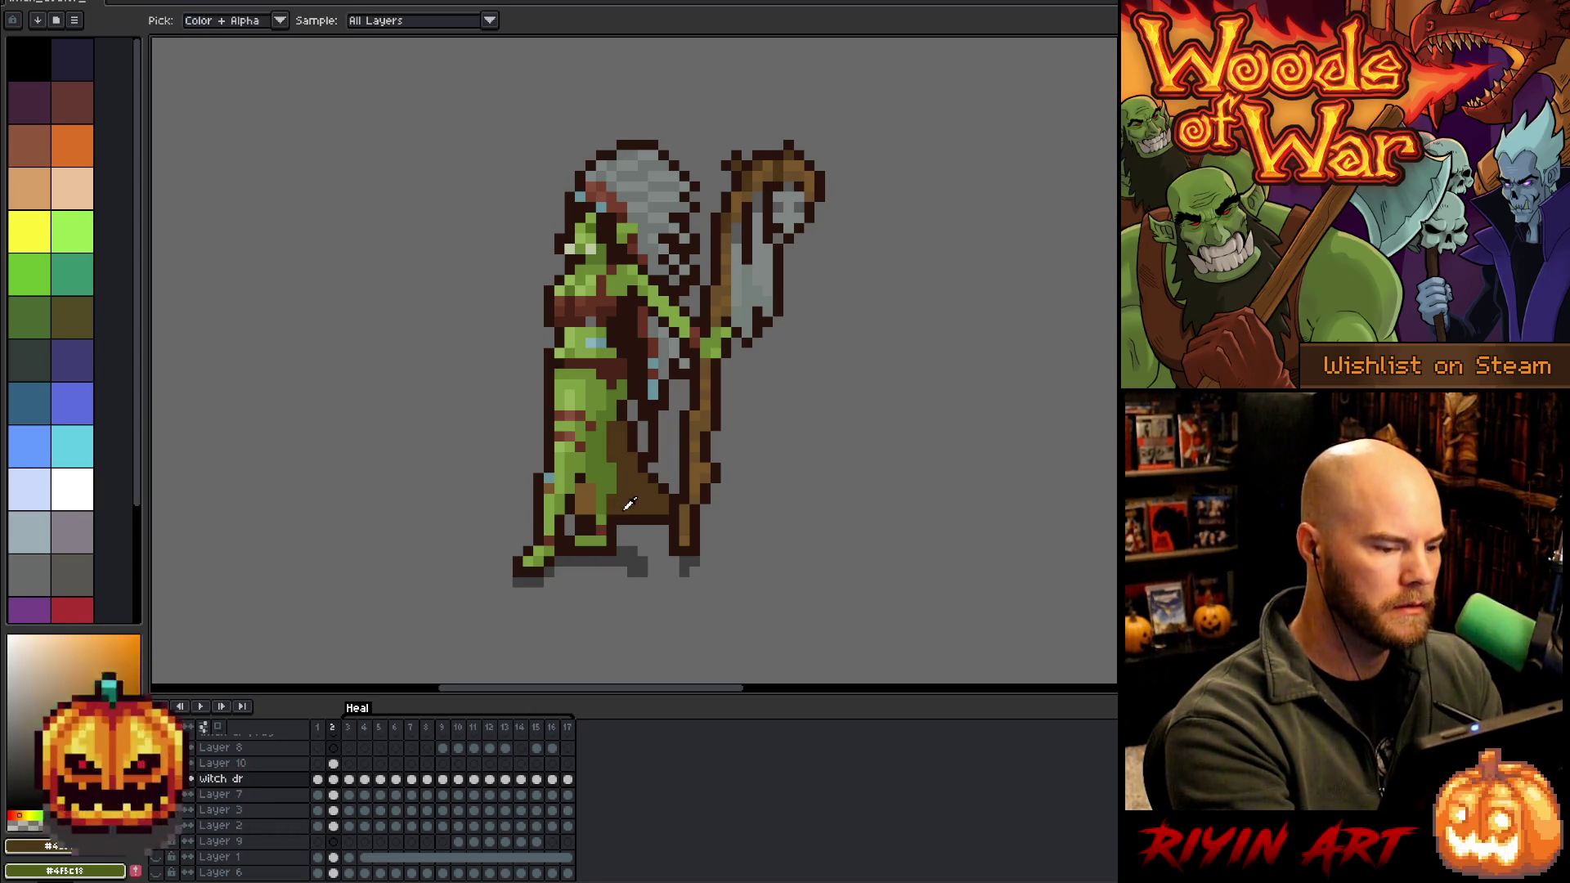
alt+click(590, 488)
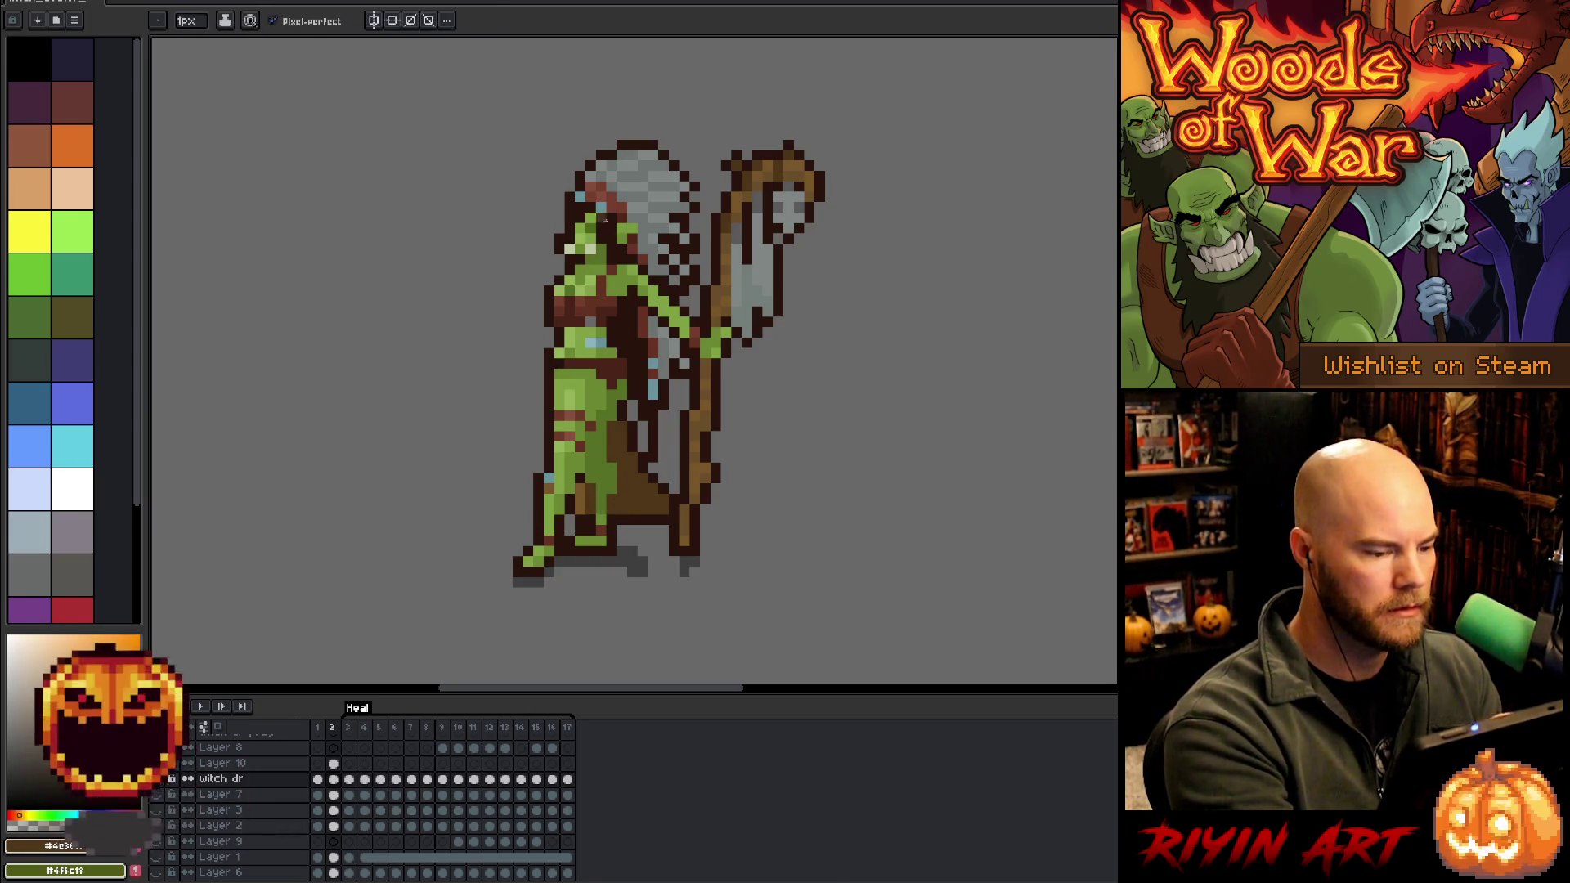
alt+click(590, 492)
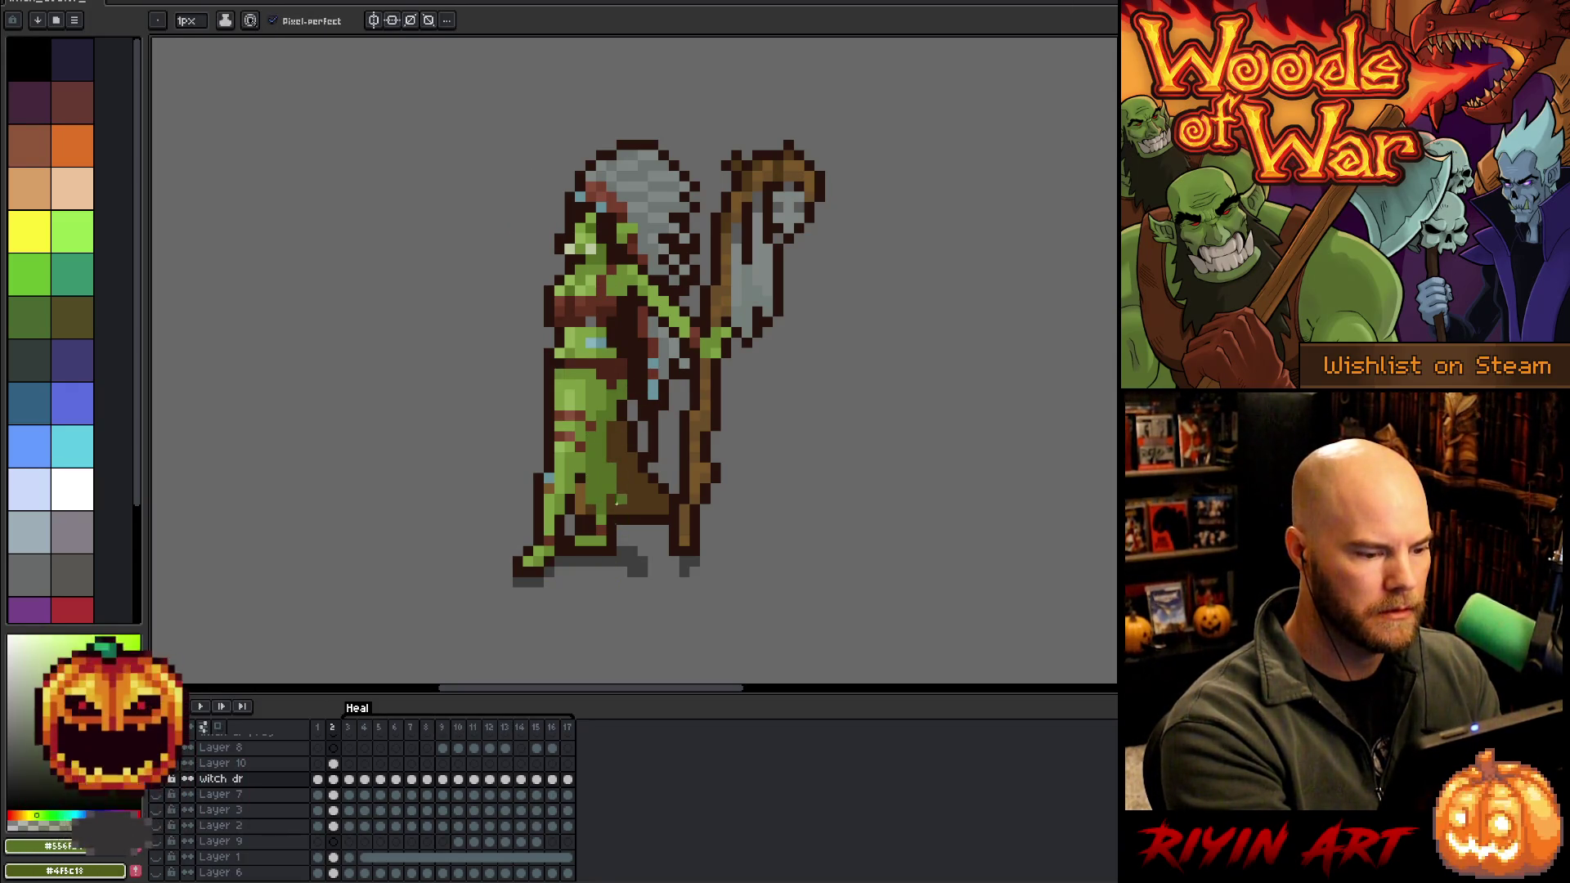
alt+click(582, 507)
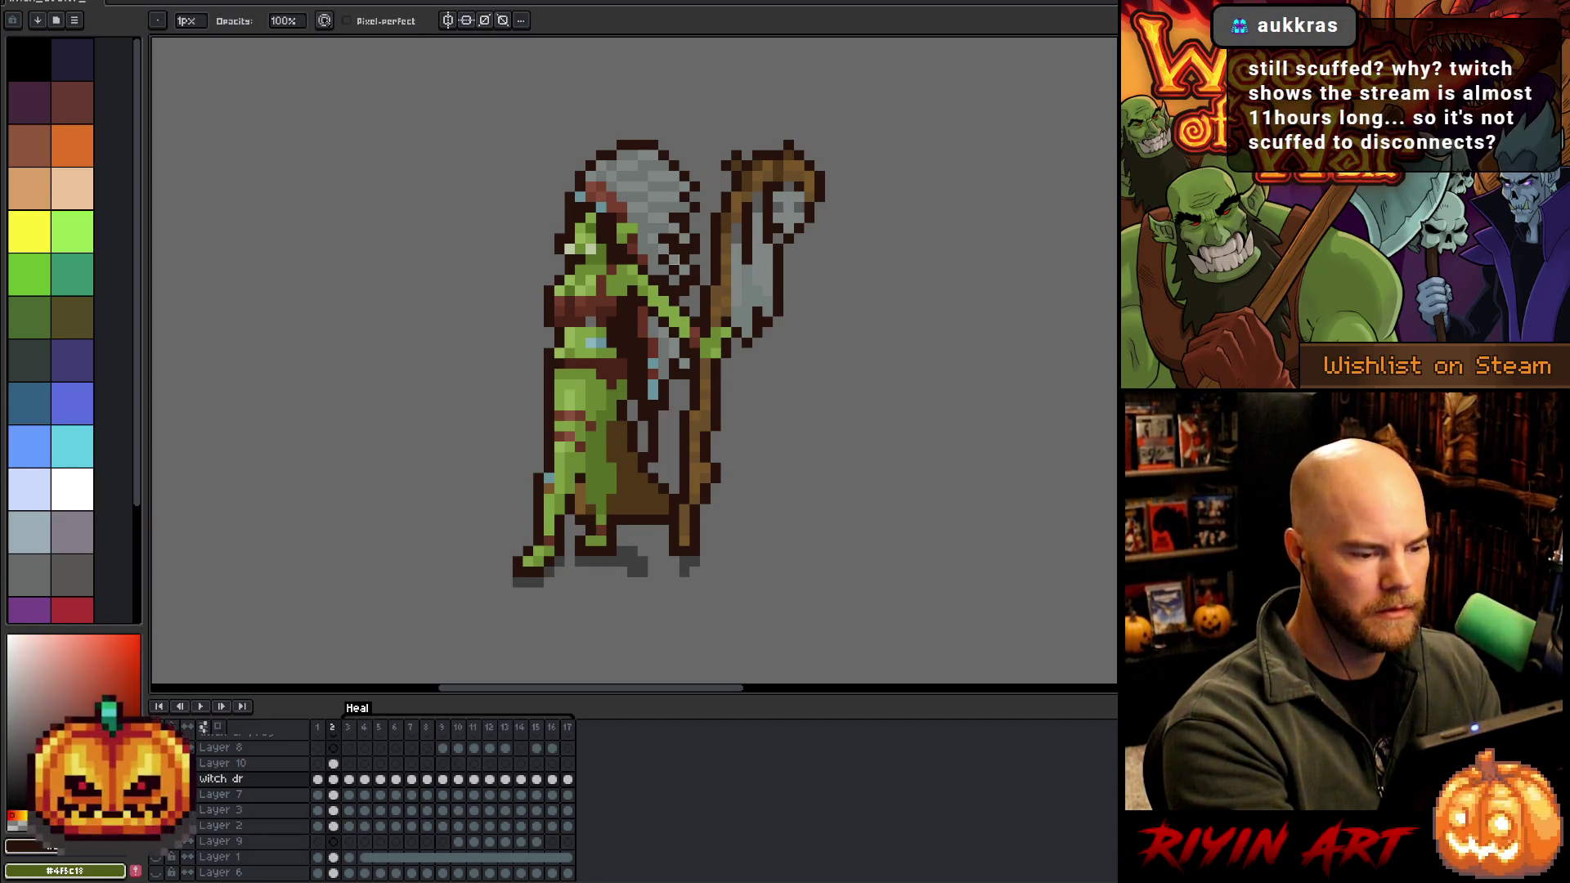
alt+click(591, 458)
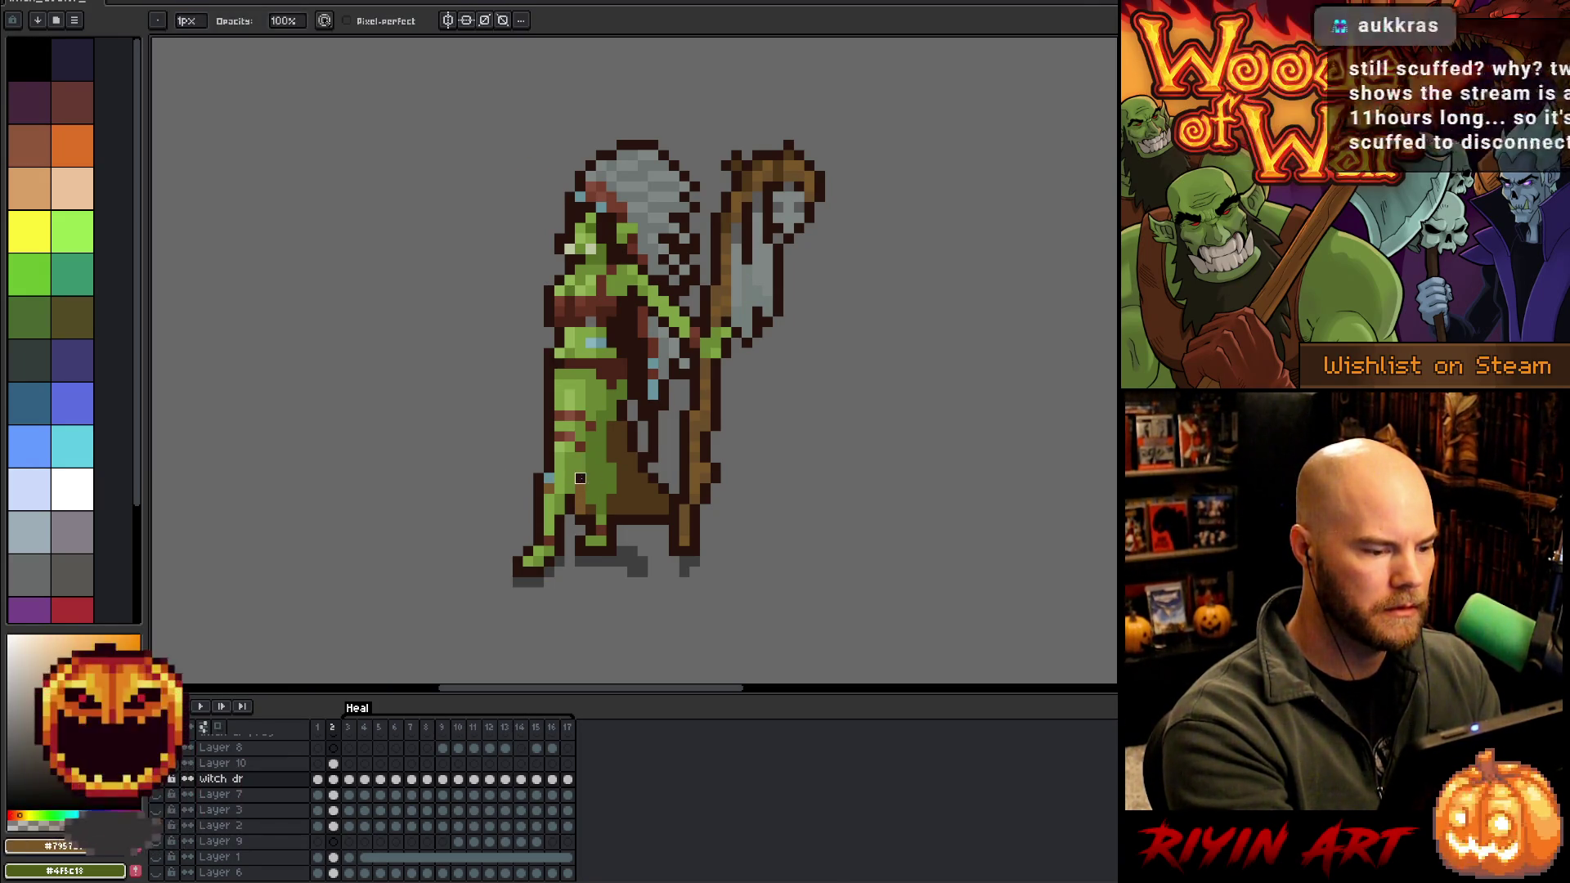
alt+click(579, 489)
ctrl+click(579, 489)
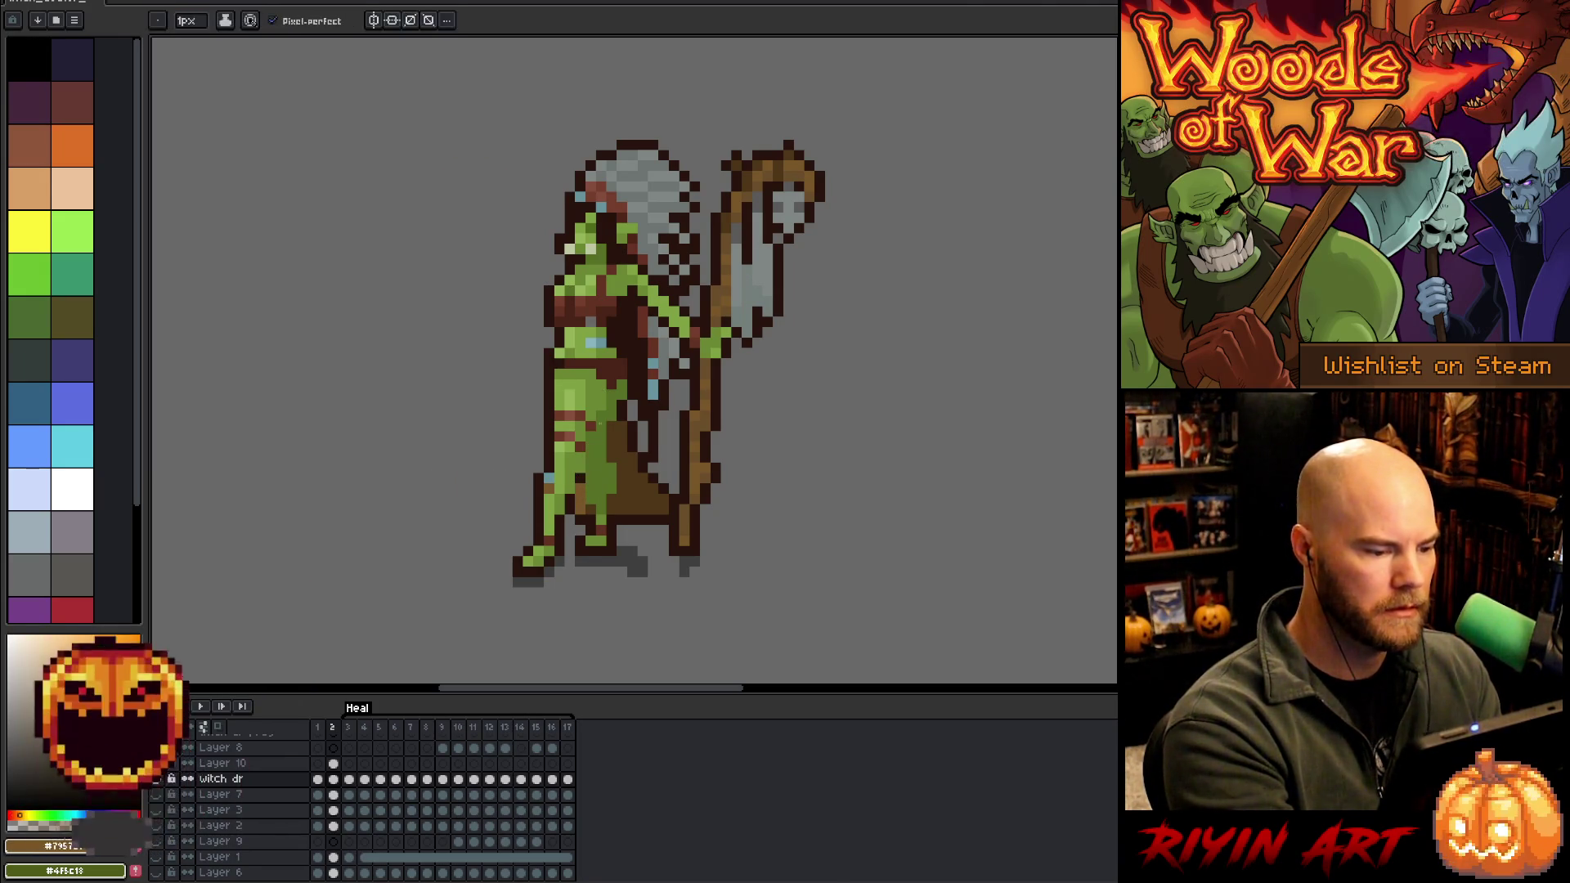
alt+click(589, 484)
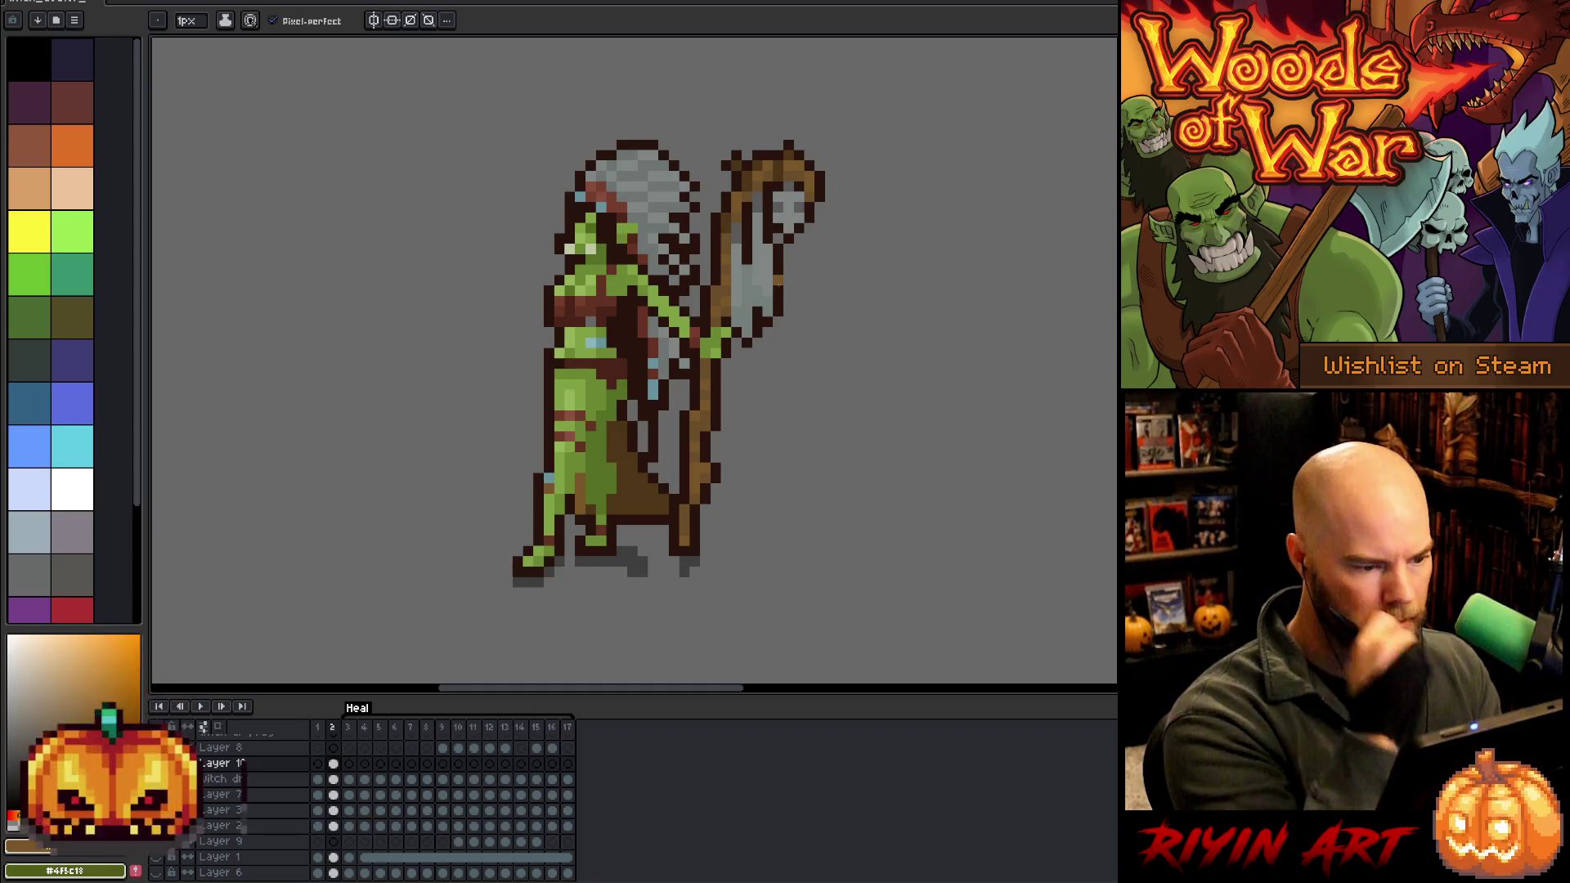
alt+click(580, 486)
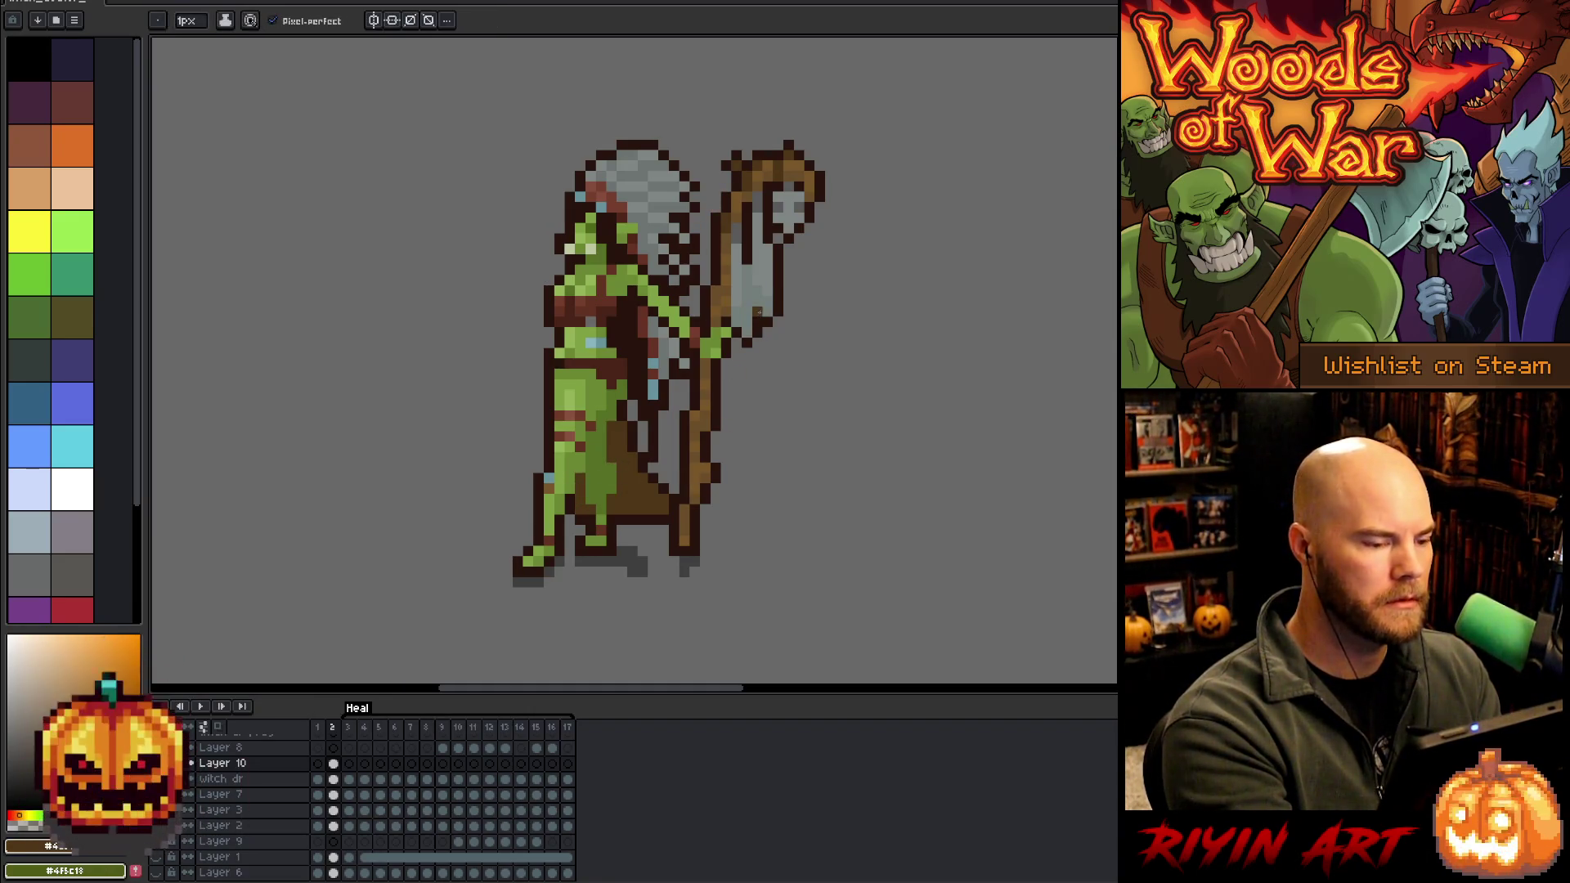
alt+click(629, 436)
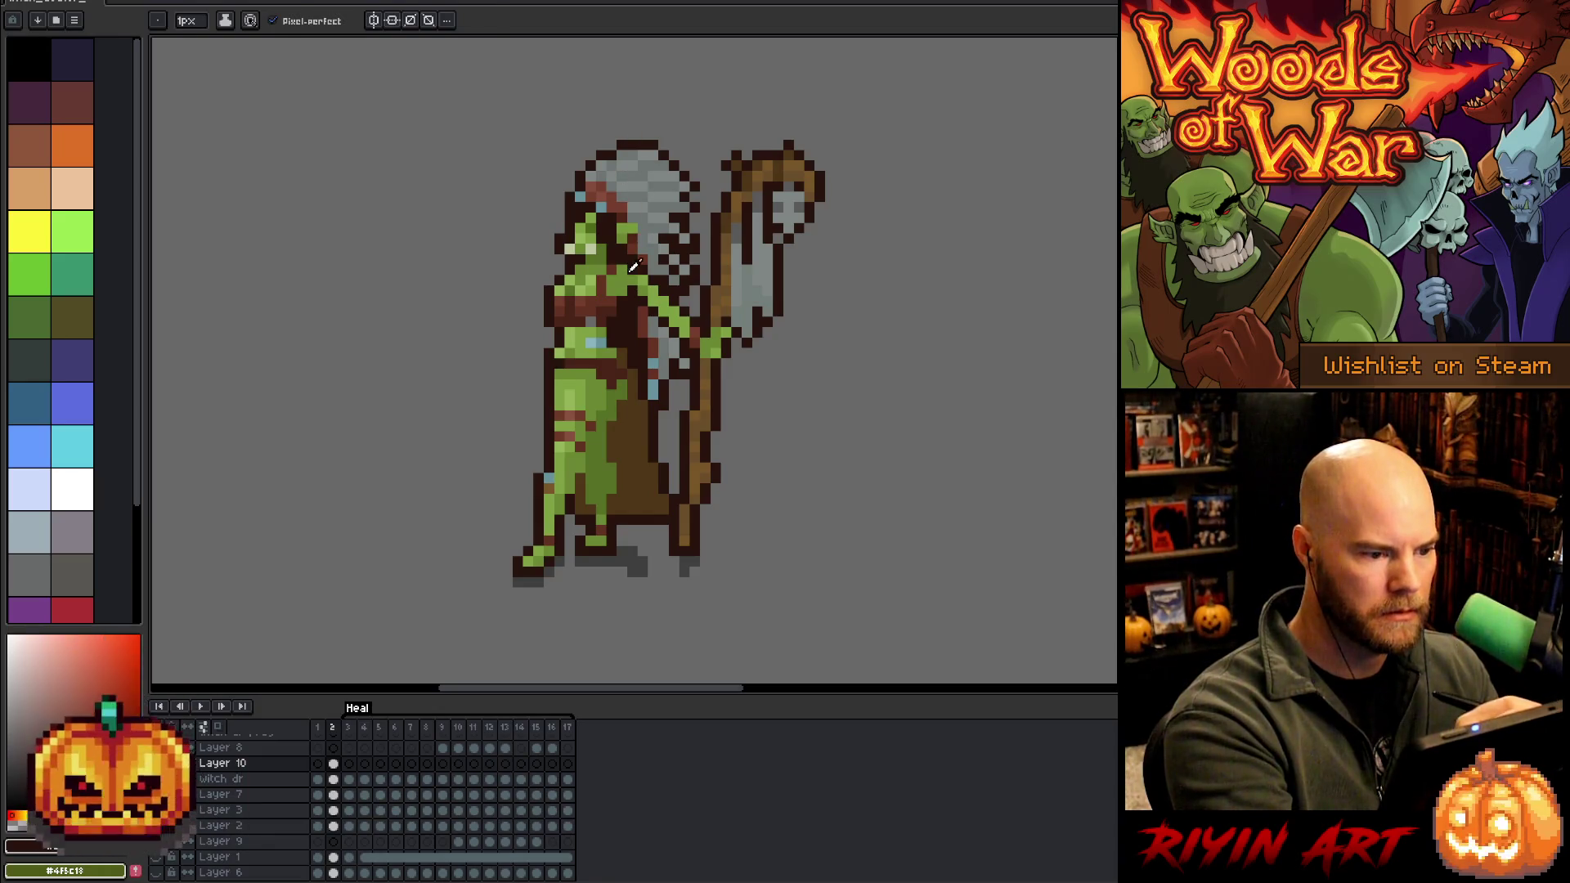
drag(626, 352, 641, 452)
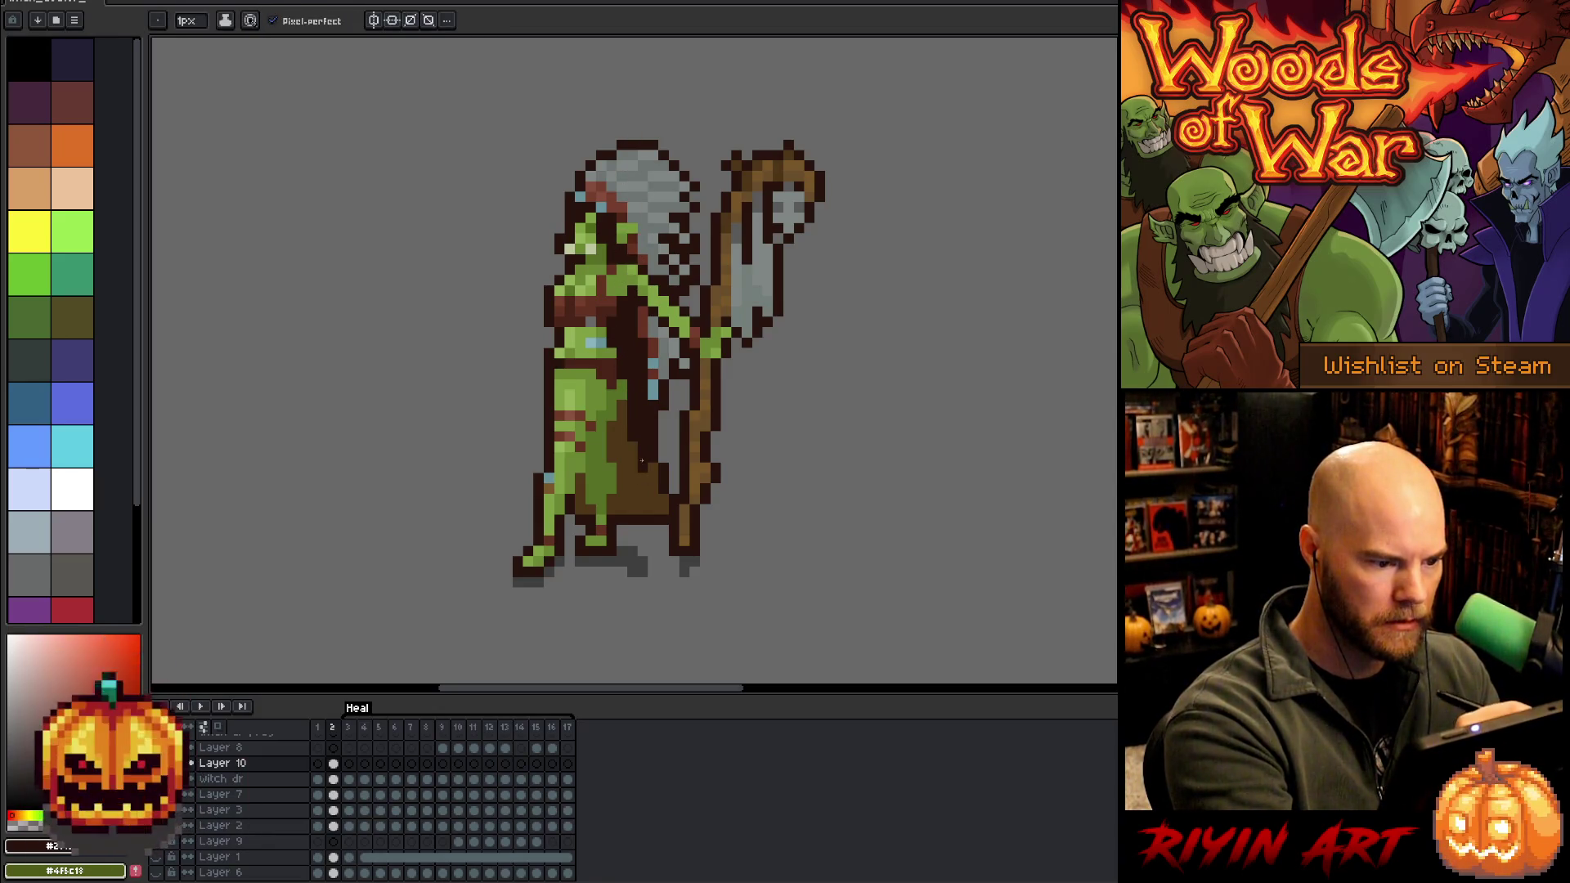
click(643, 477)
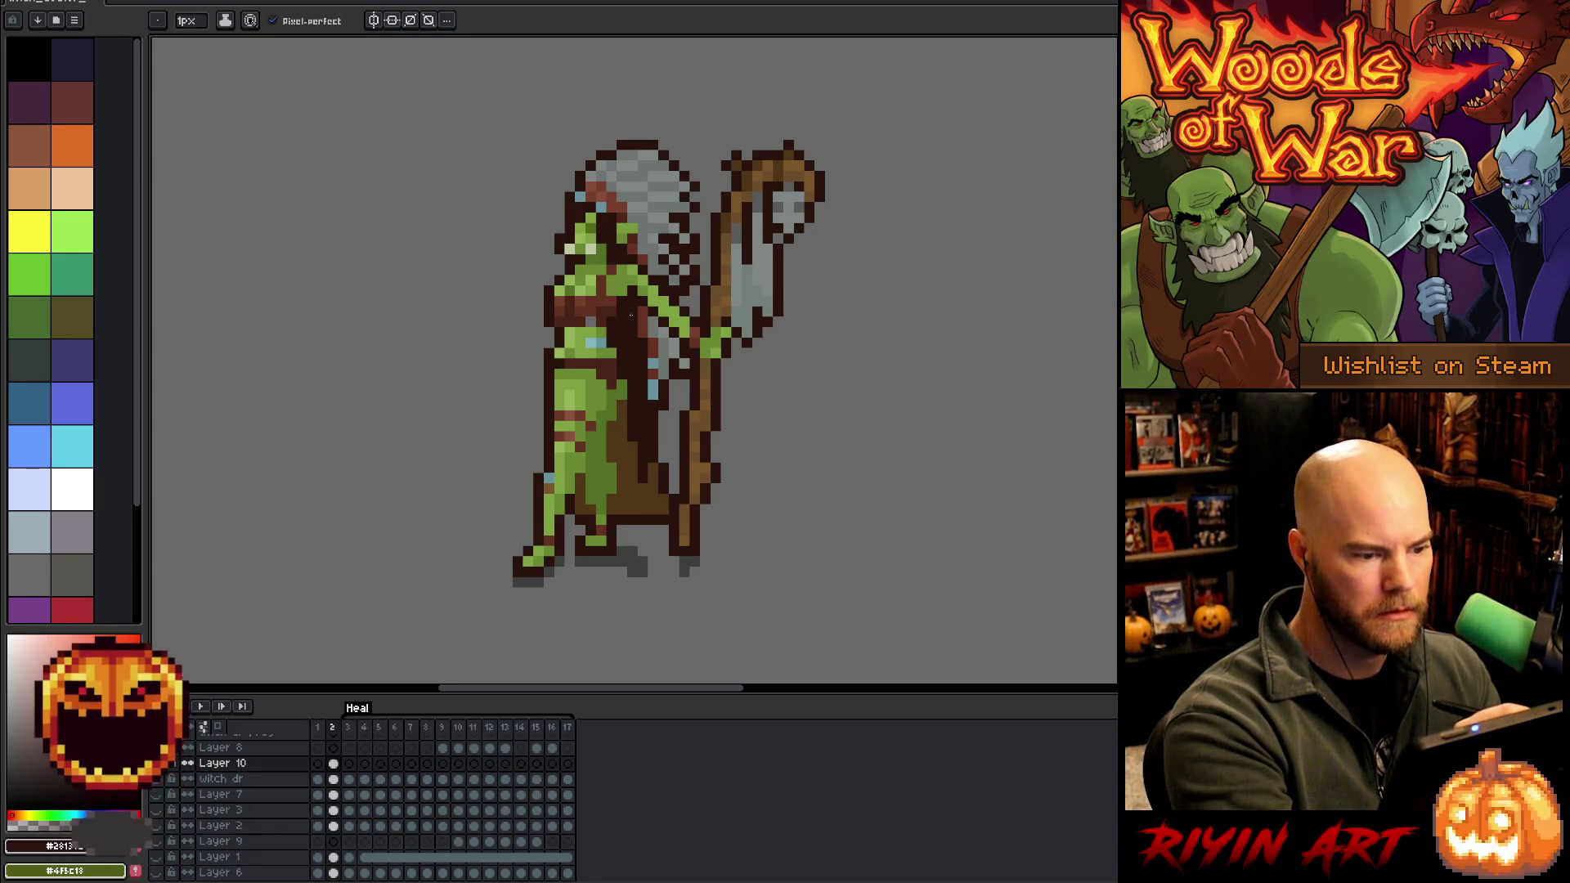
Pick light blue and green from the sprite and add dark red pixels to the hair
alt+click(602, 342)
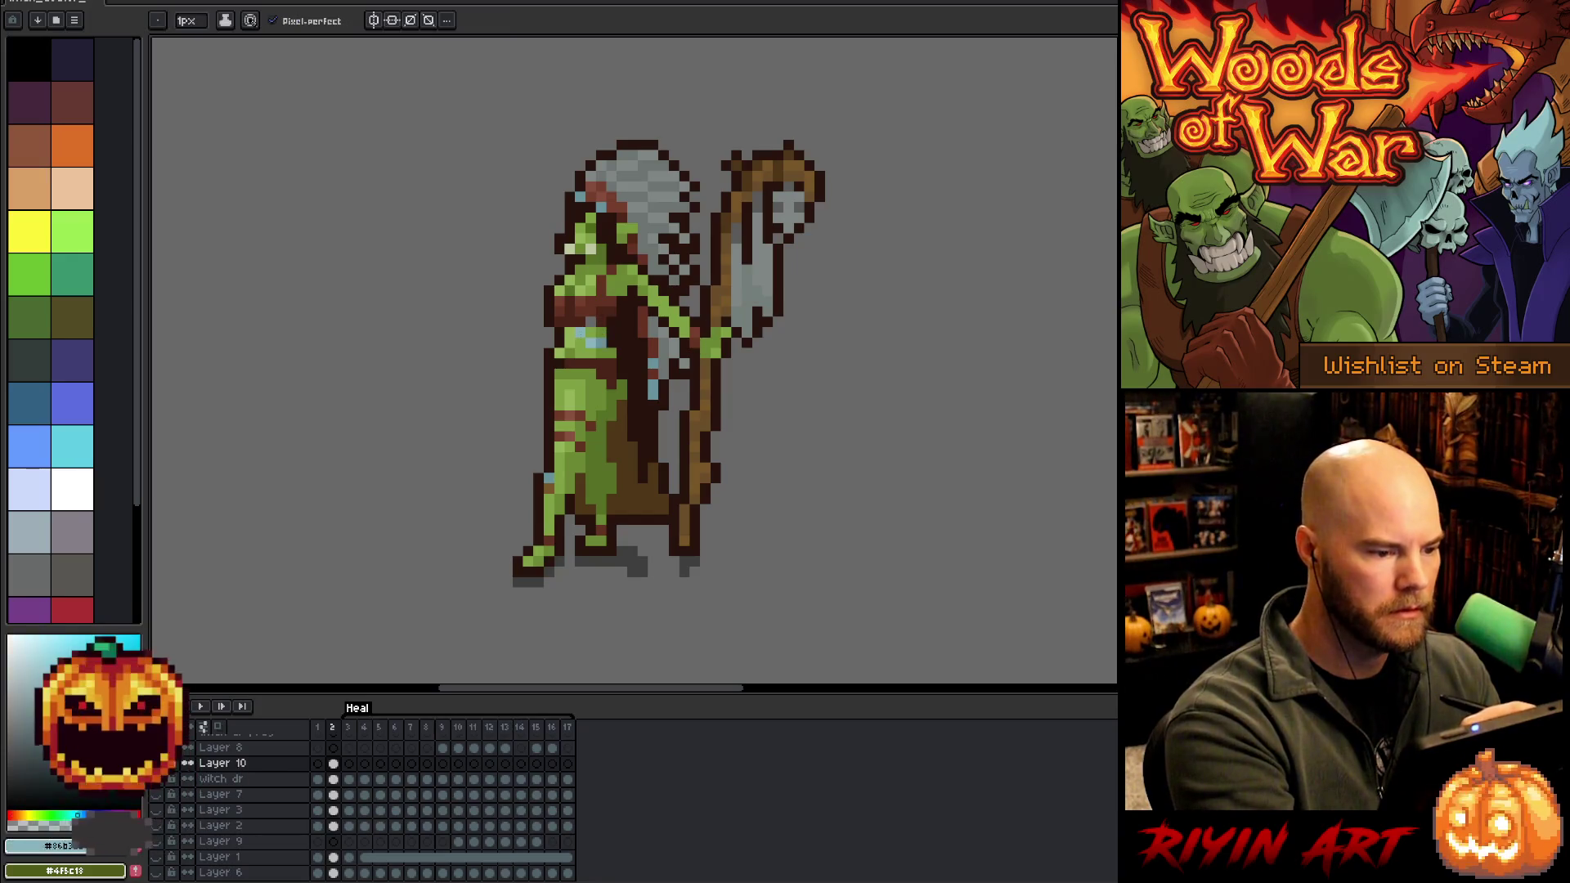
alt+click(607, 336)
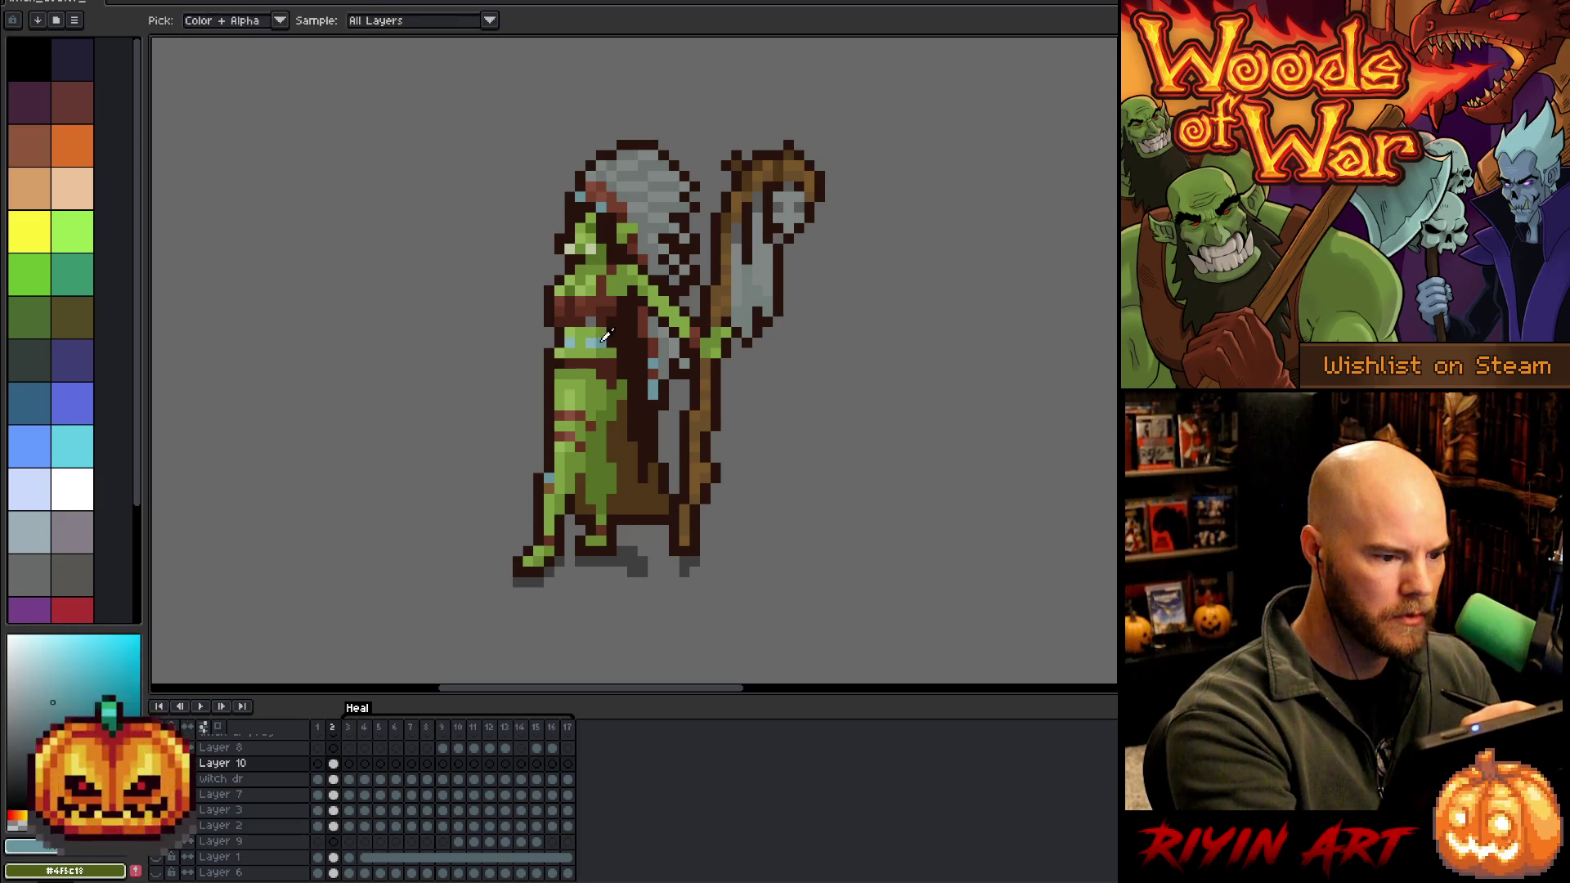
alt+click(589, 334)
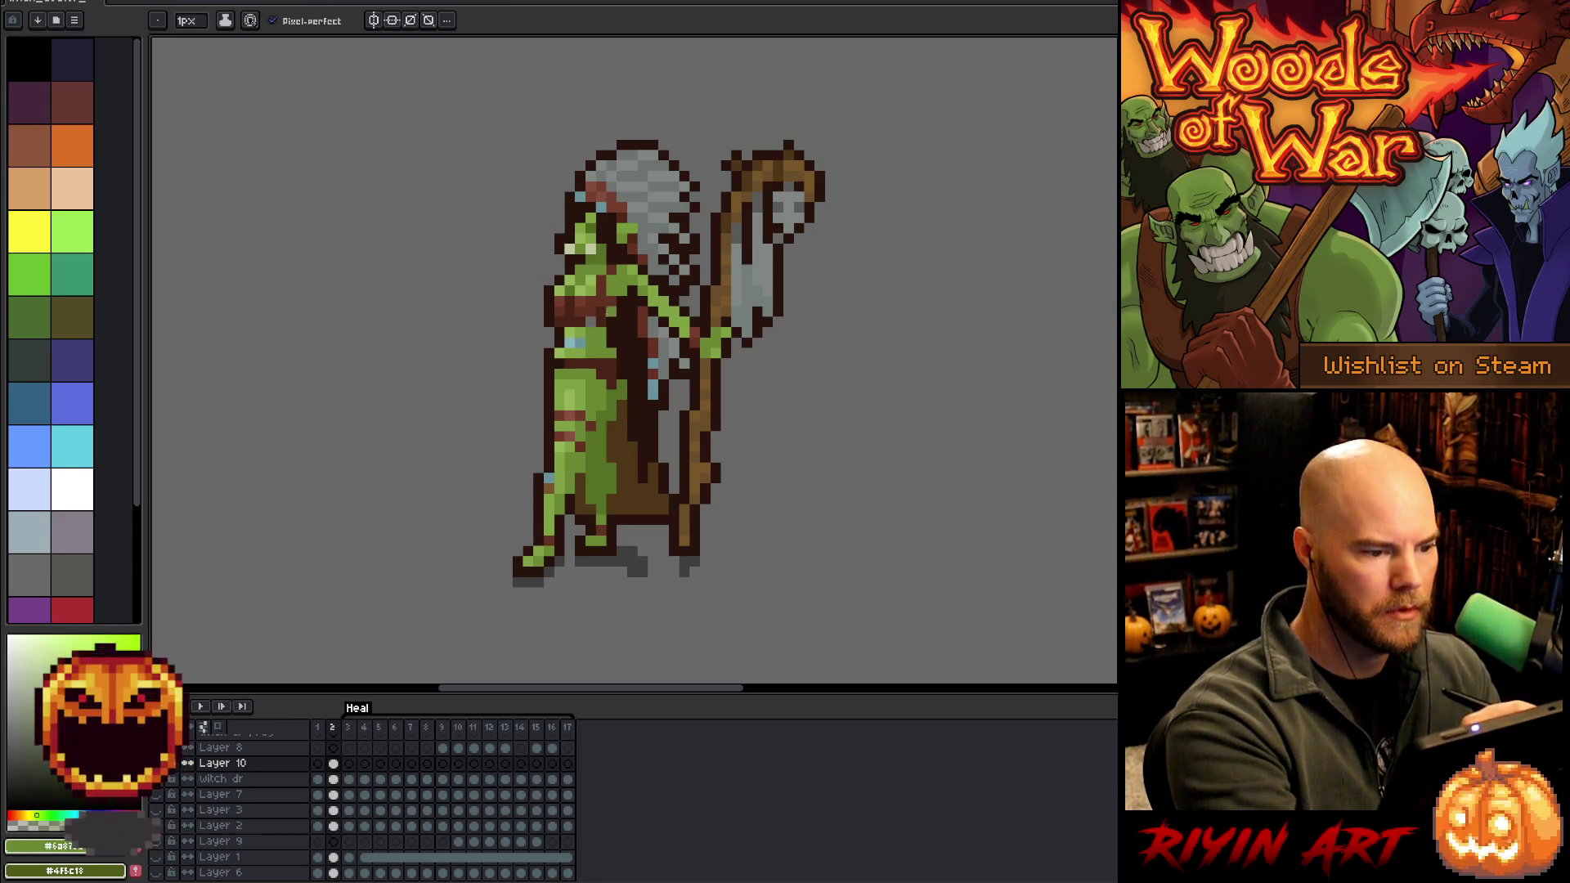
alt+click(602, 291)
click(621, 175)
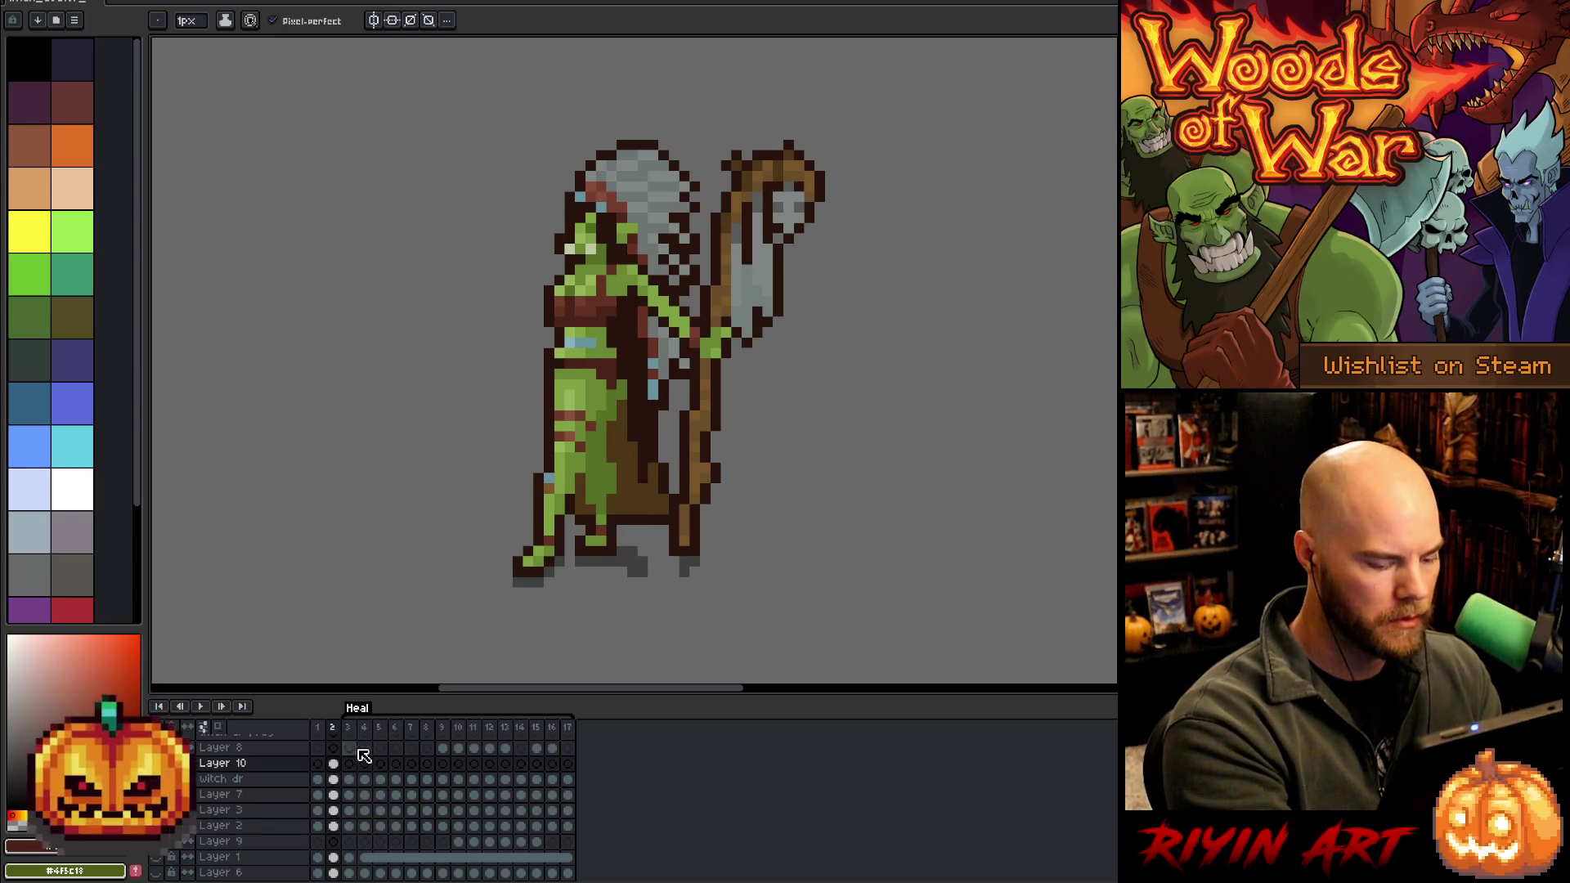
Select the full staff on witch dr frame 2 and nudge it a pixel into place
click(333, 780)
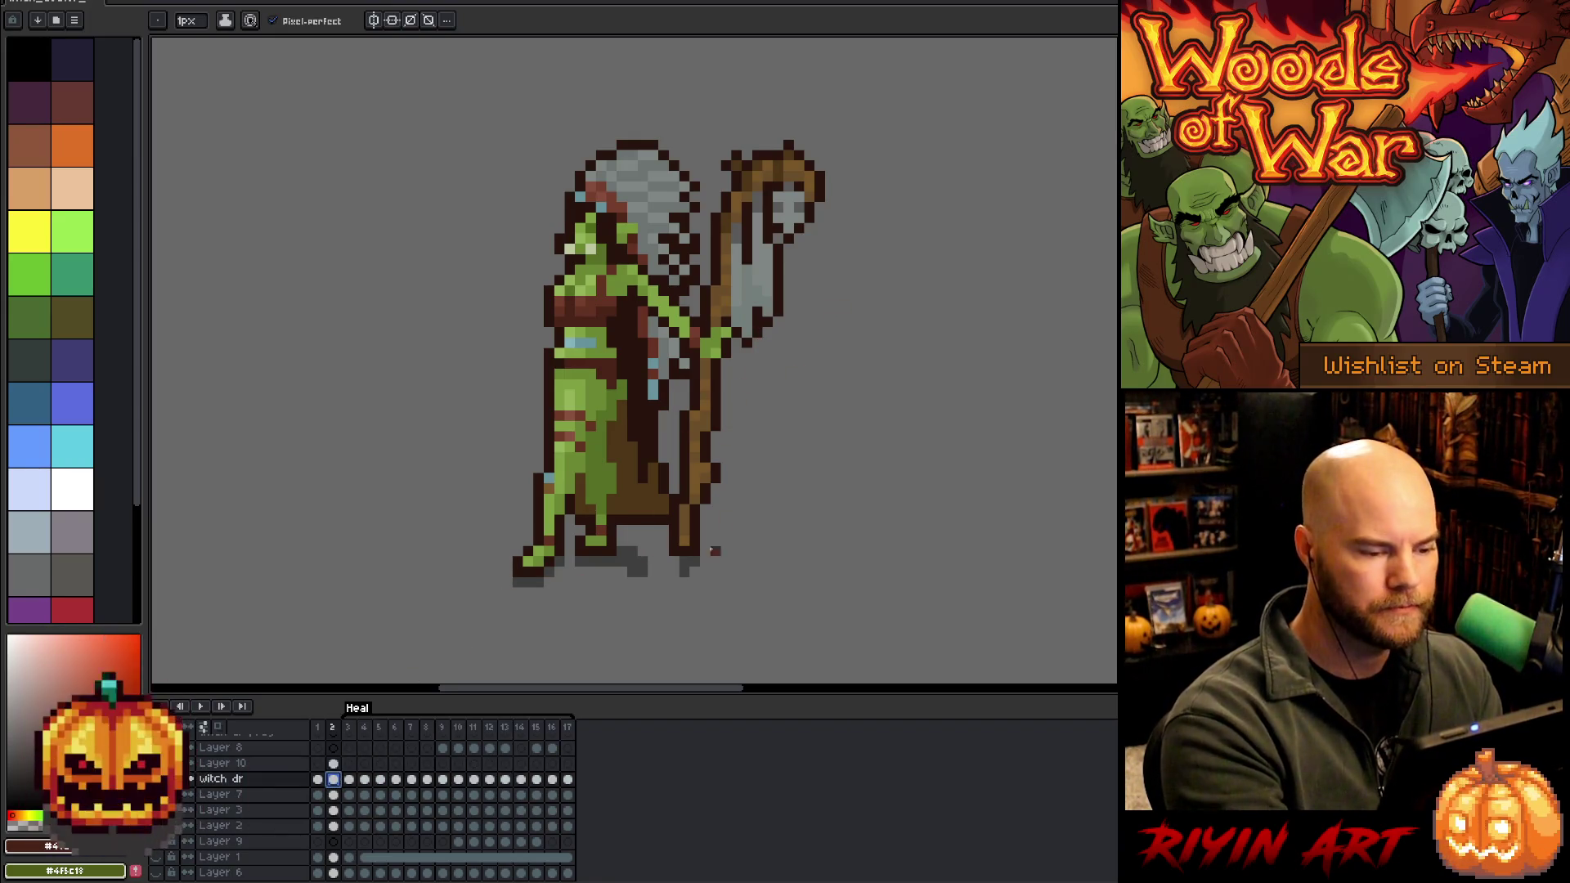
key(m)
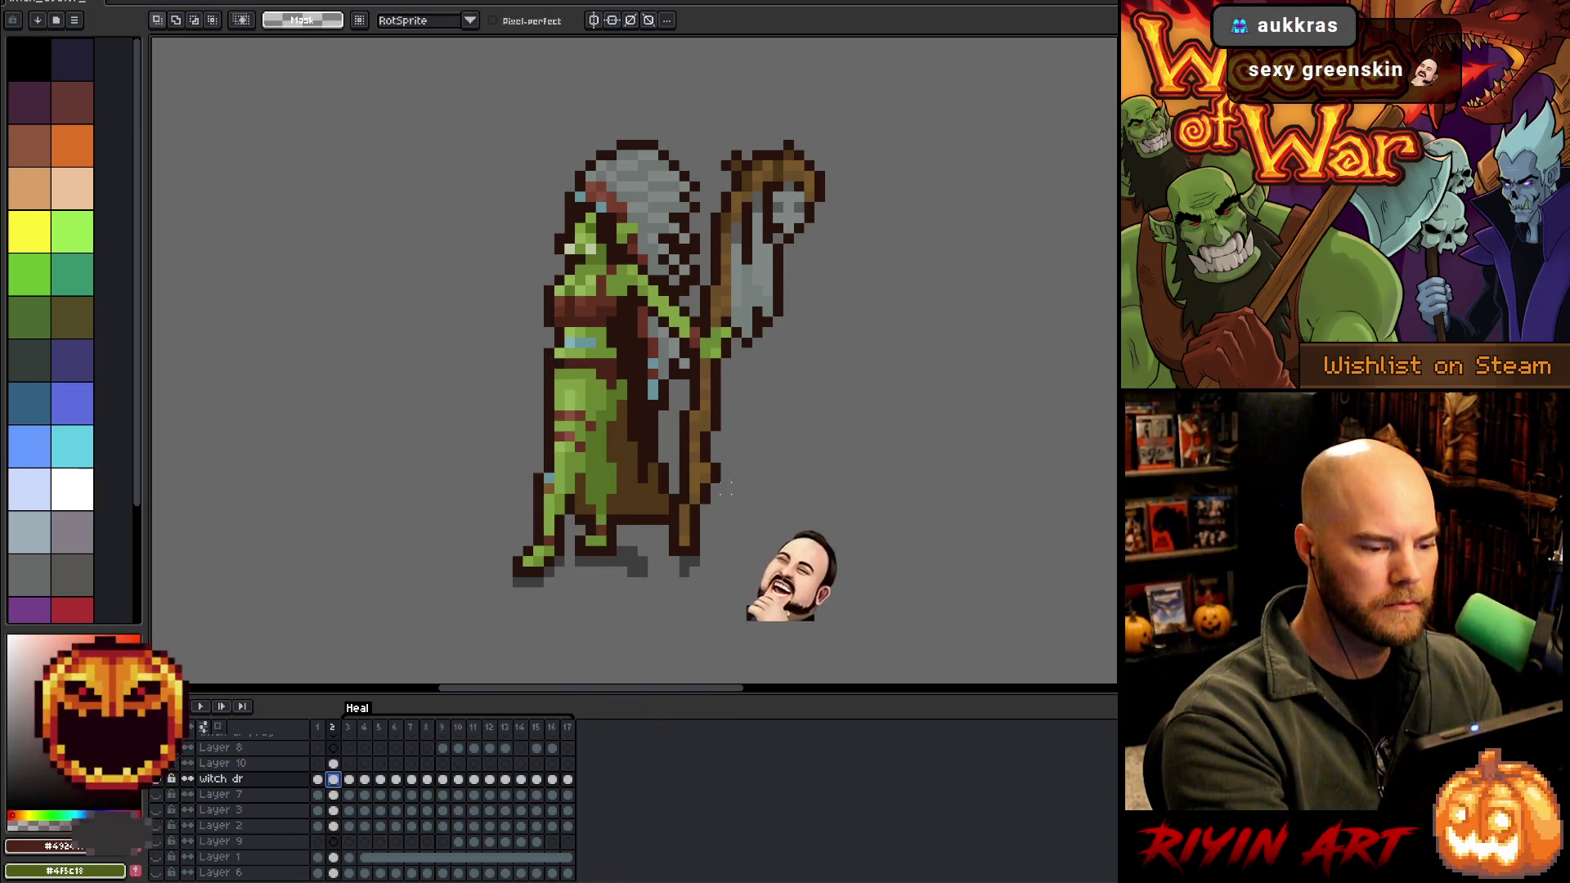
mouse_move(727, 489)
mouse_down()
mouse_move(725, 472)
mouse_move(671, 489)
mouse_move(670, 588)
mouse_up()
key(Left)
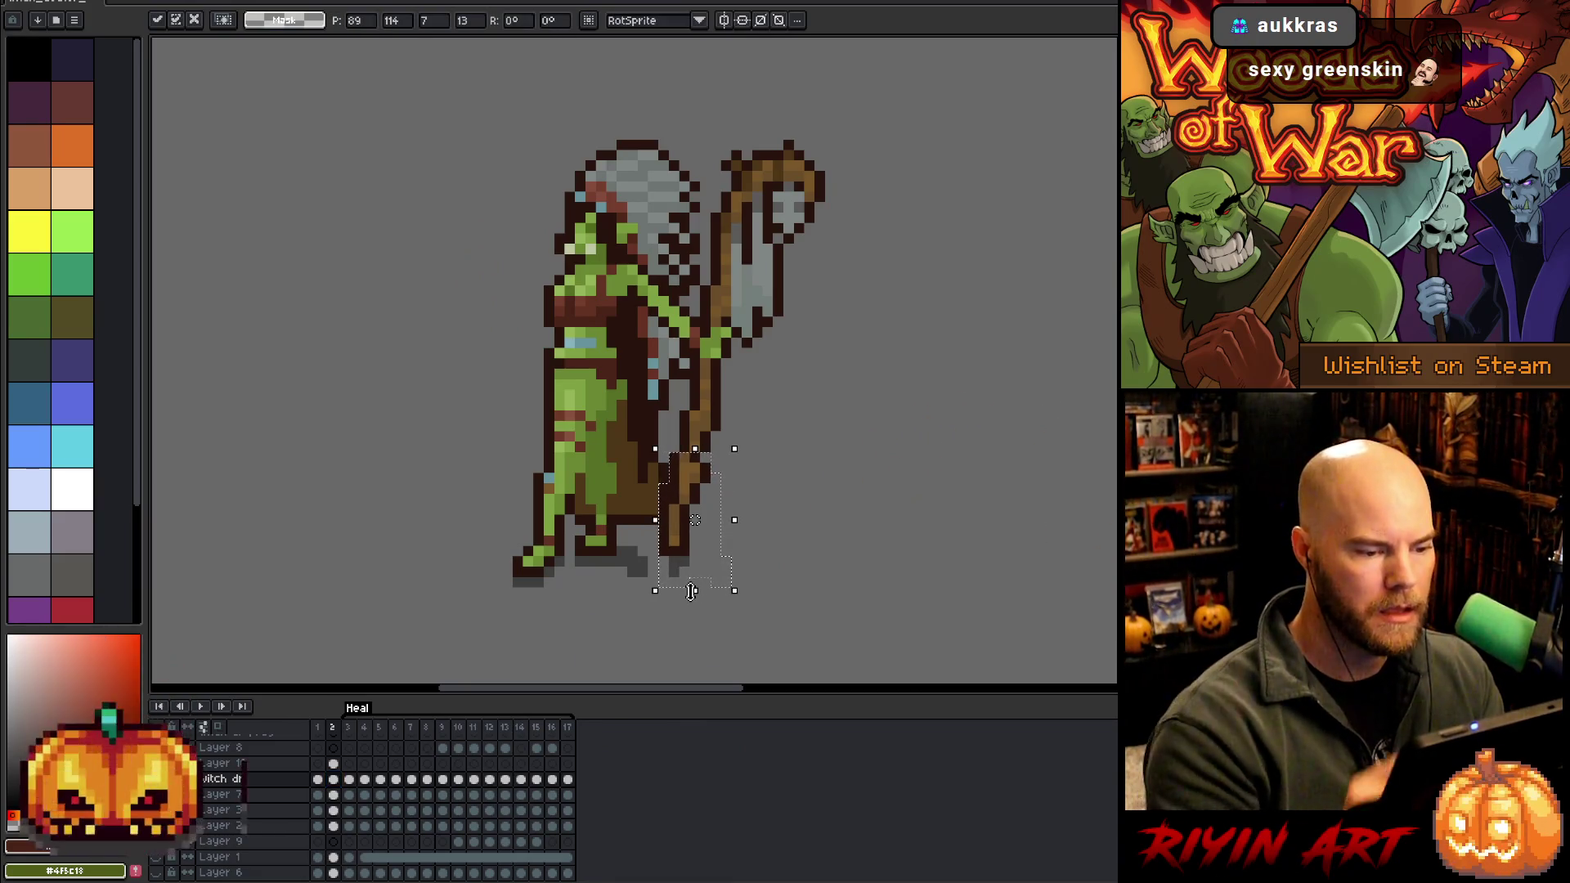
mouse_move(693, 390)
mouse_down()
mouse_move(777, 483)
mouse_move(715, 488)
mouse_up()
mouse_move(834, 274)
mouse_down()
mouse_move(732, 274)
mouse_move(831, 146)
mouse_move(834, 278)
mouse_up()
drag(768, 353, 778, 352)
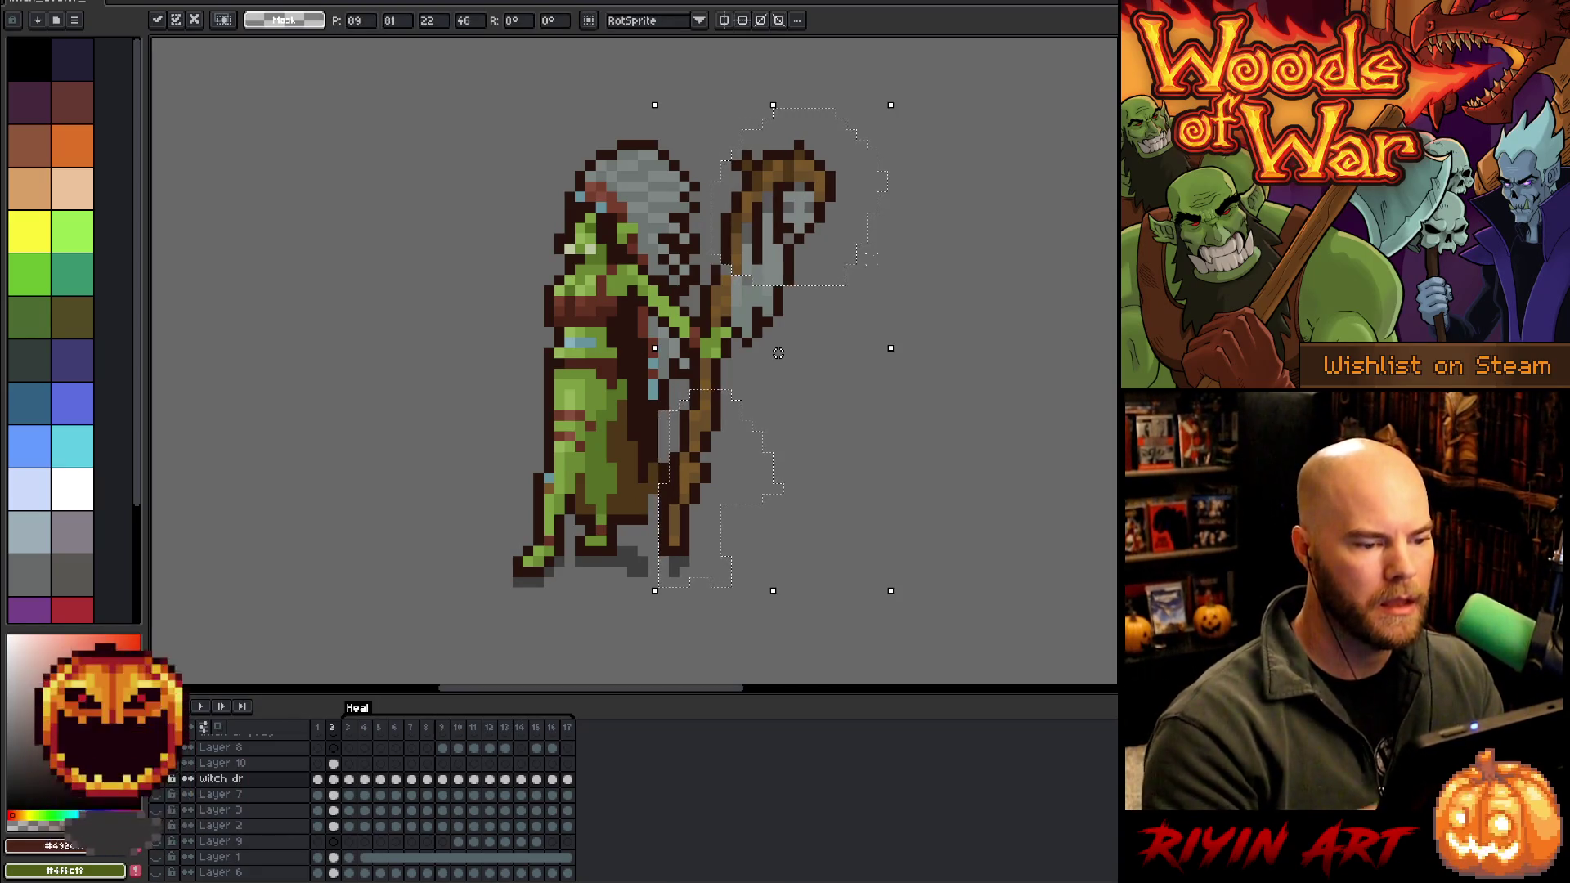
Isolate the staff head, shift it further right, and commit, fixing the pixels between head and staff
mouse_move(859, 413)
mouse_down()
mouse_move(876, 193)
mouse_move(772, 107)
mouse_up()
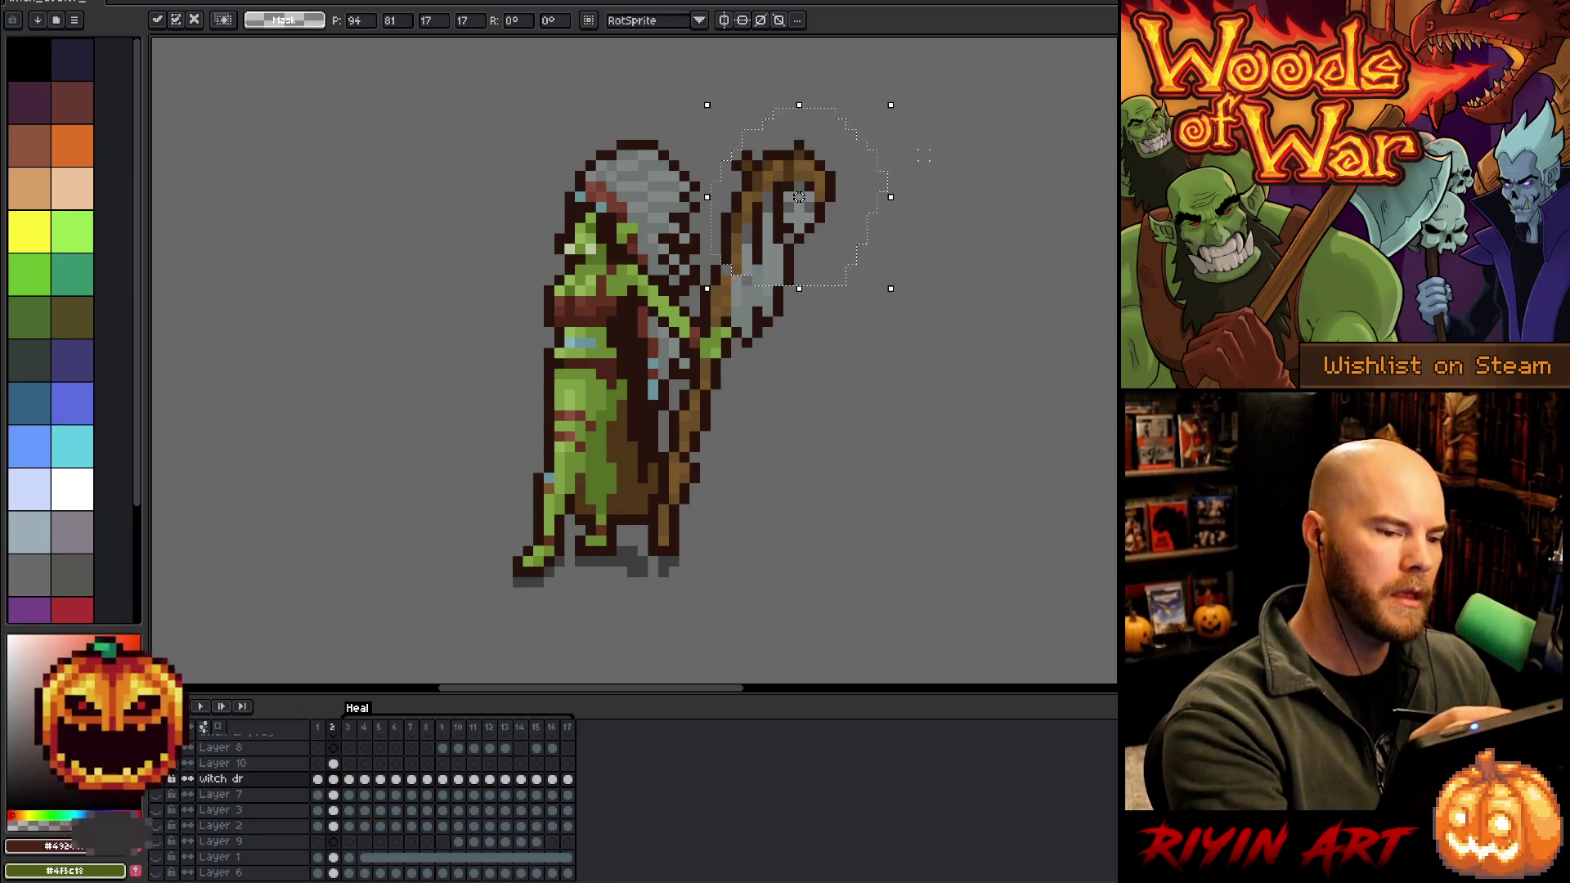
mouse_move(736, 228)
mouse_down()
mouse_move(929, 315)
mouse_move(799, 176)
mouse_up()
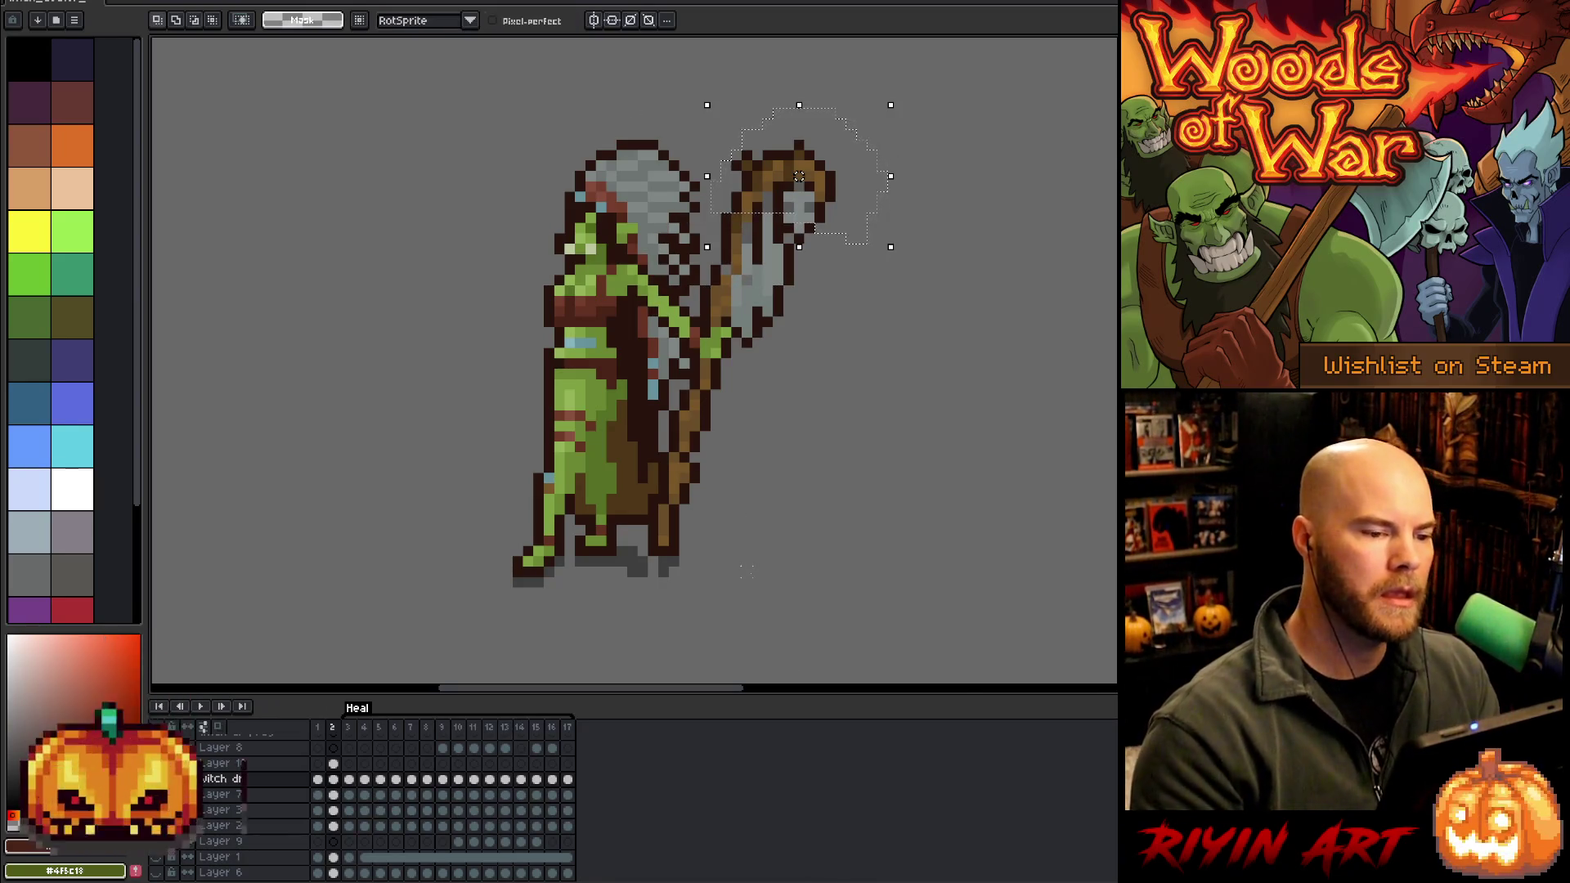
mouse_move(944, 134)
mouse_down()
mouse_move(885, 211)
mouse_move(788, 253)
mouse_move(711, 240)
mouse_move(756, 80)
mouse_up()
drag(818, 186, 829, 186)
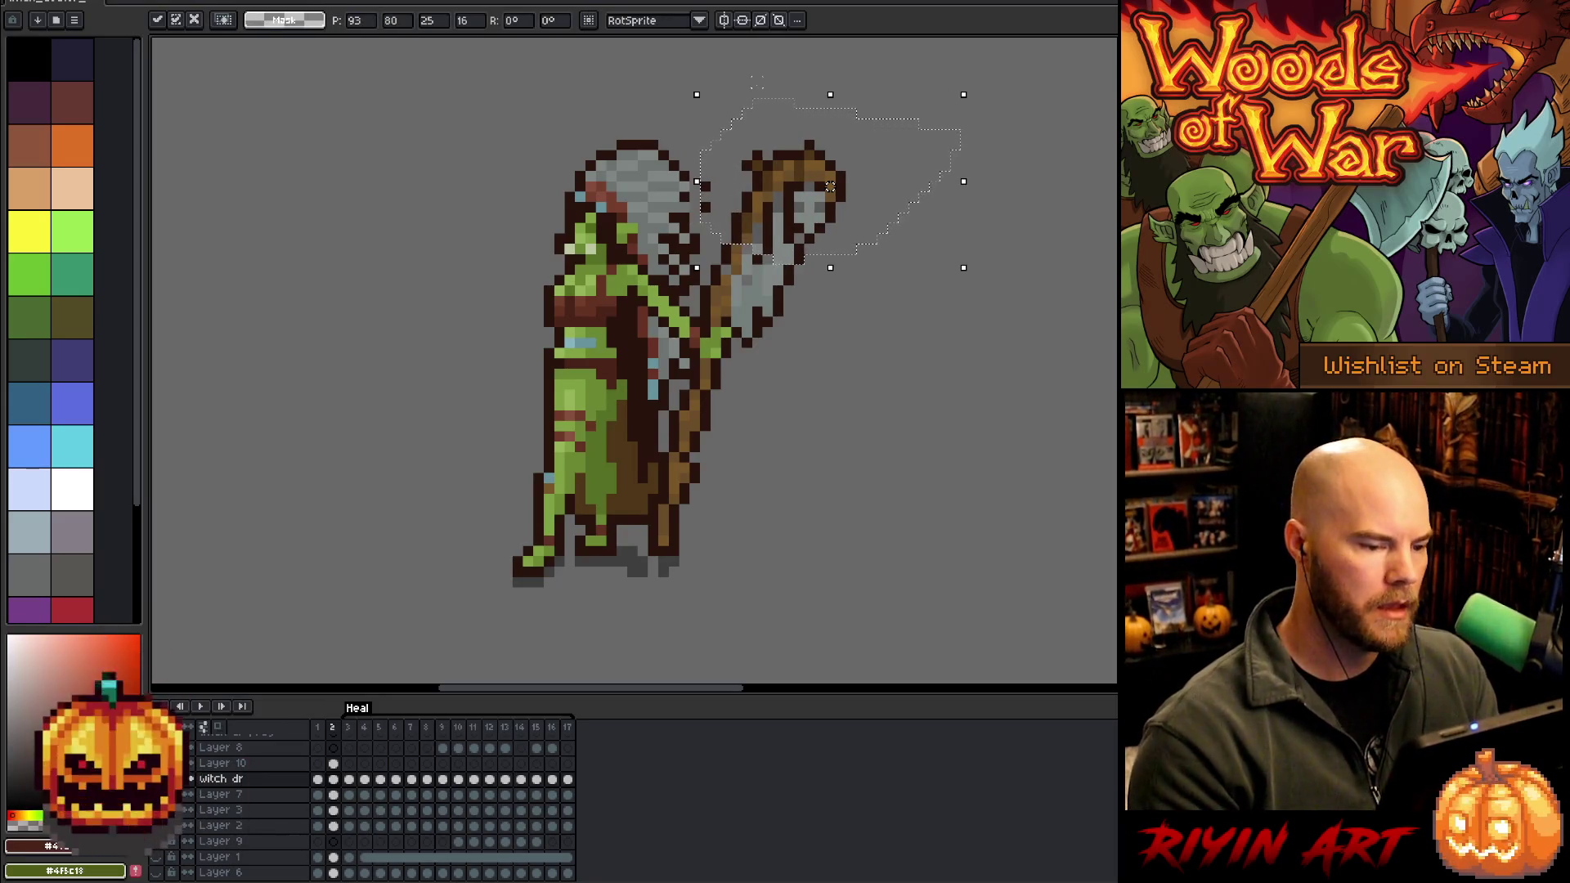
key(ctrl+d)
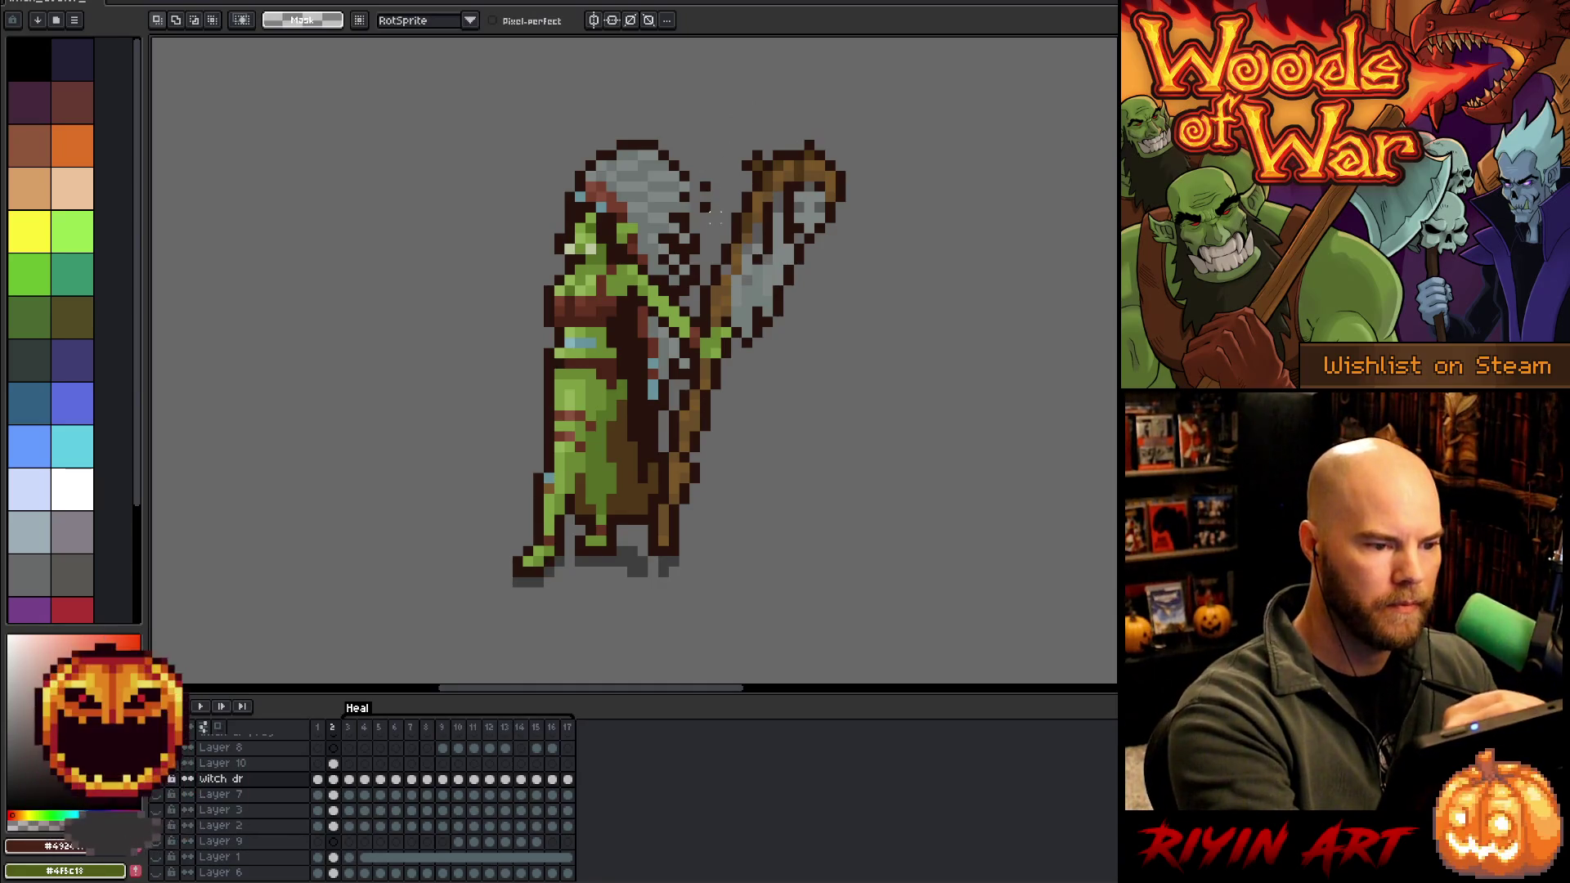
drag(711, 214, 692, 220)
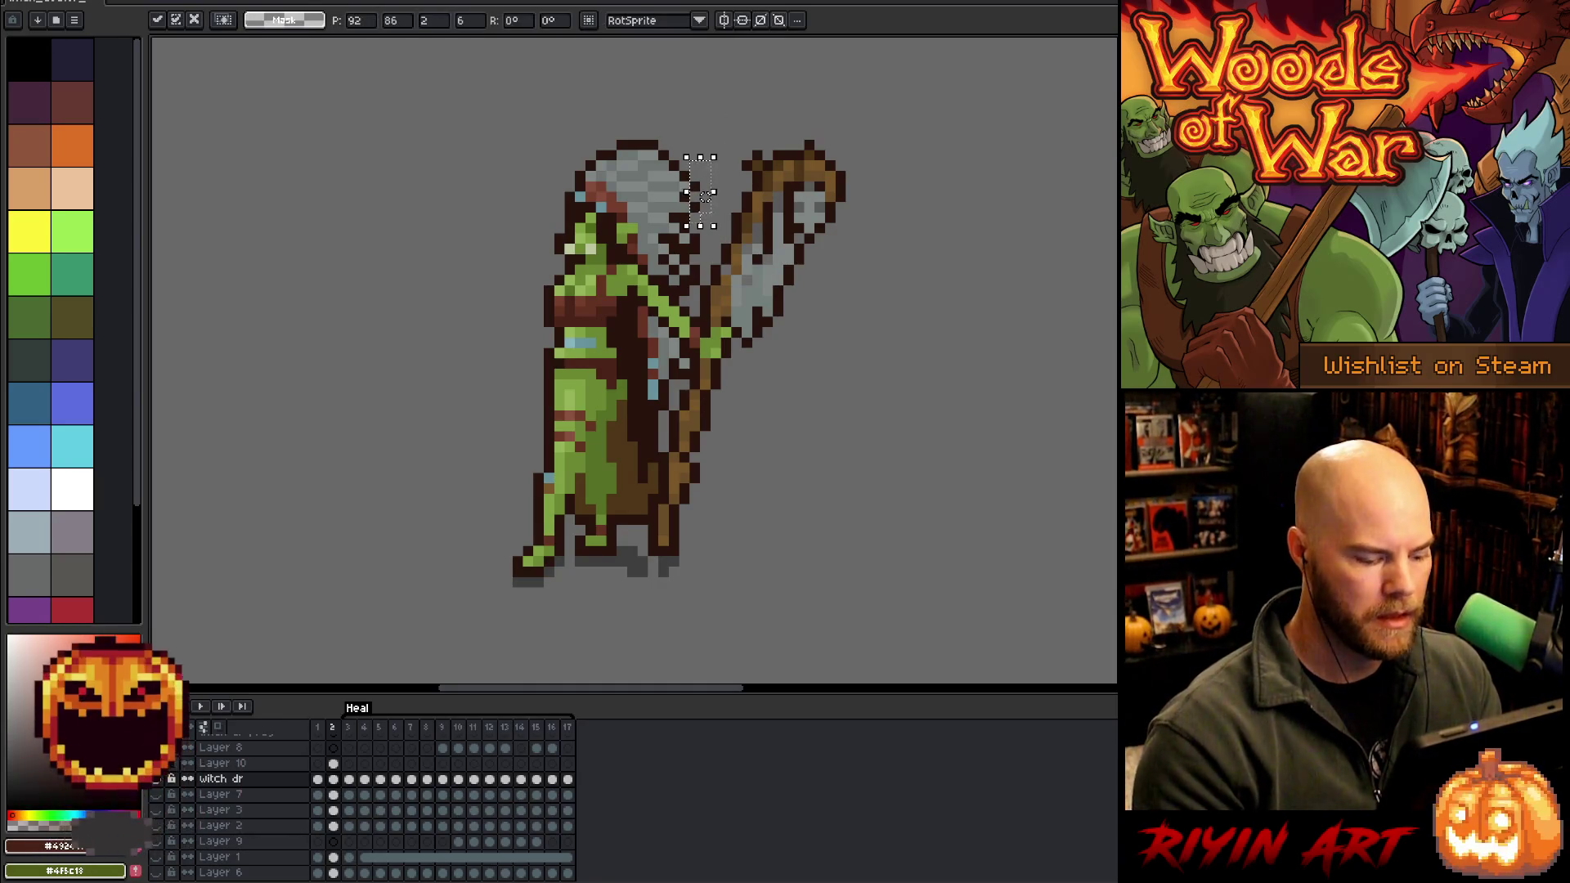
key(ctrl+d)
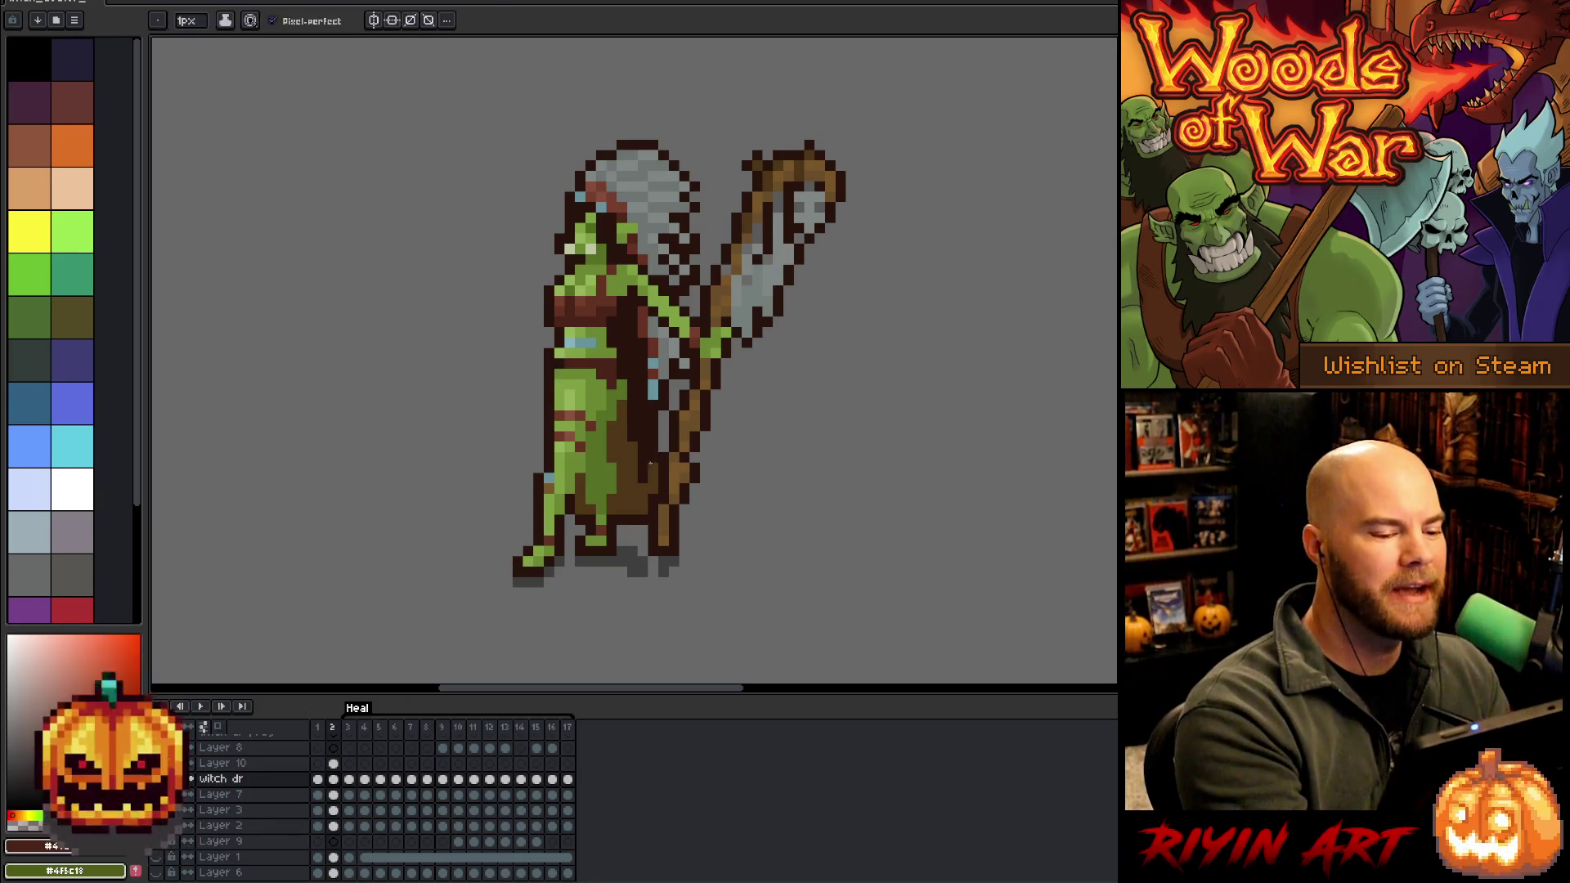
Pick the staff's brown and merge Layer 10 down into witch dr on frame 2
key(b)
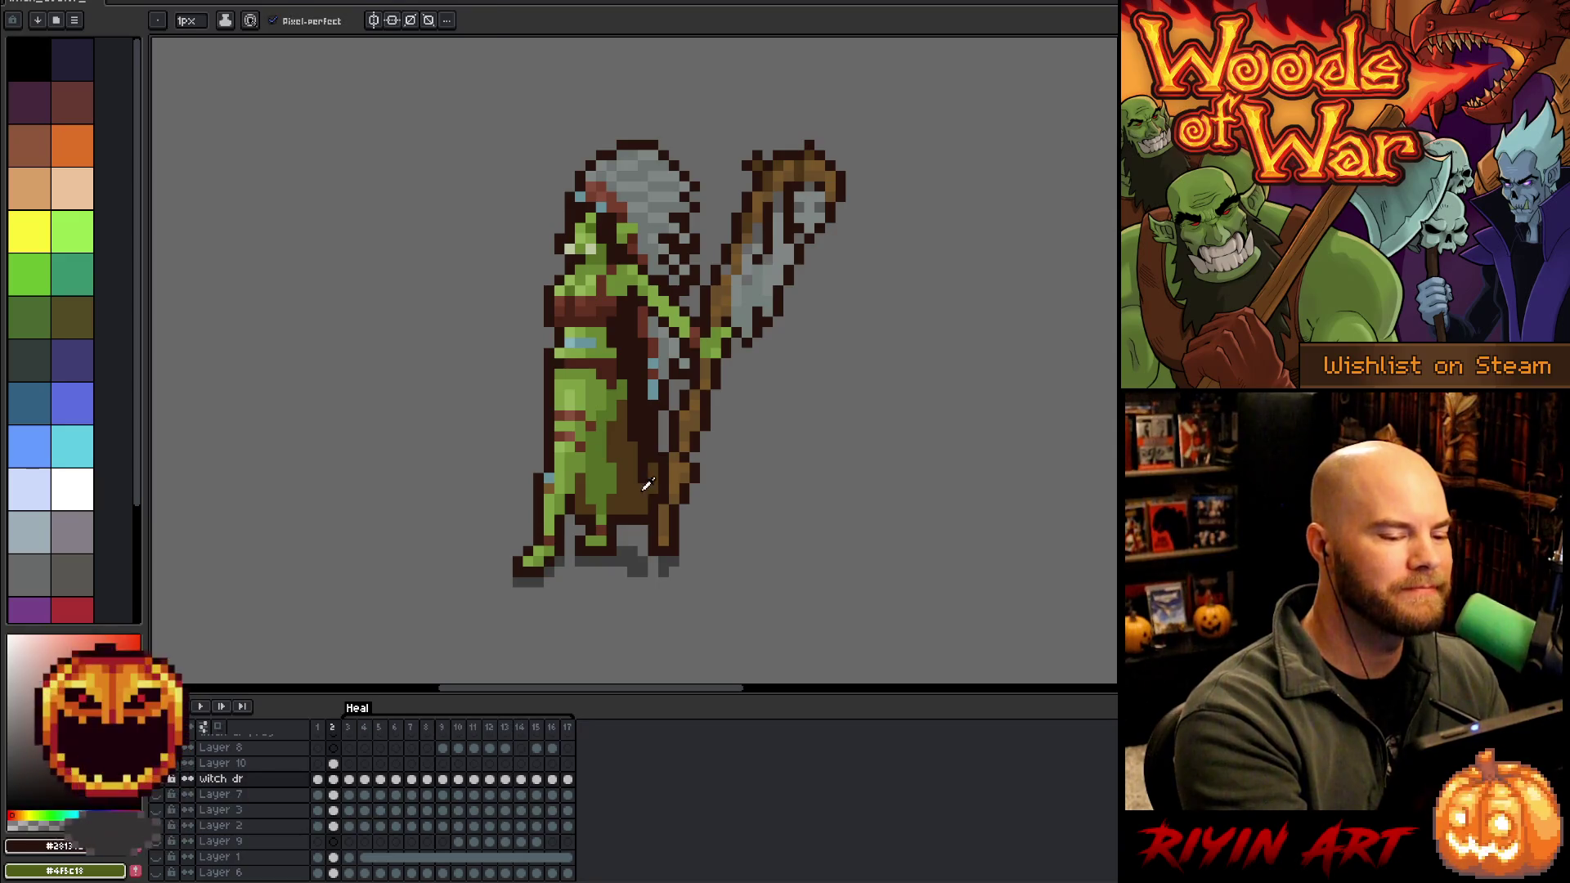
alt+click(642, 458)
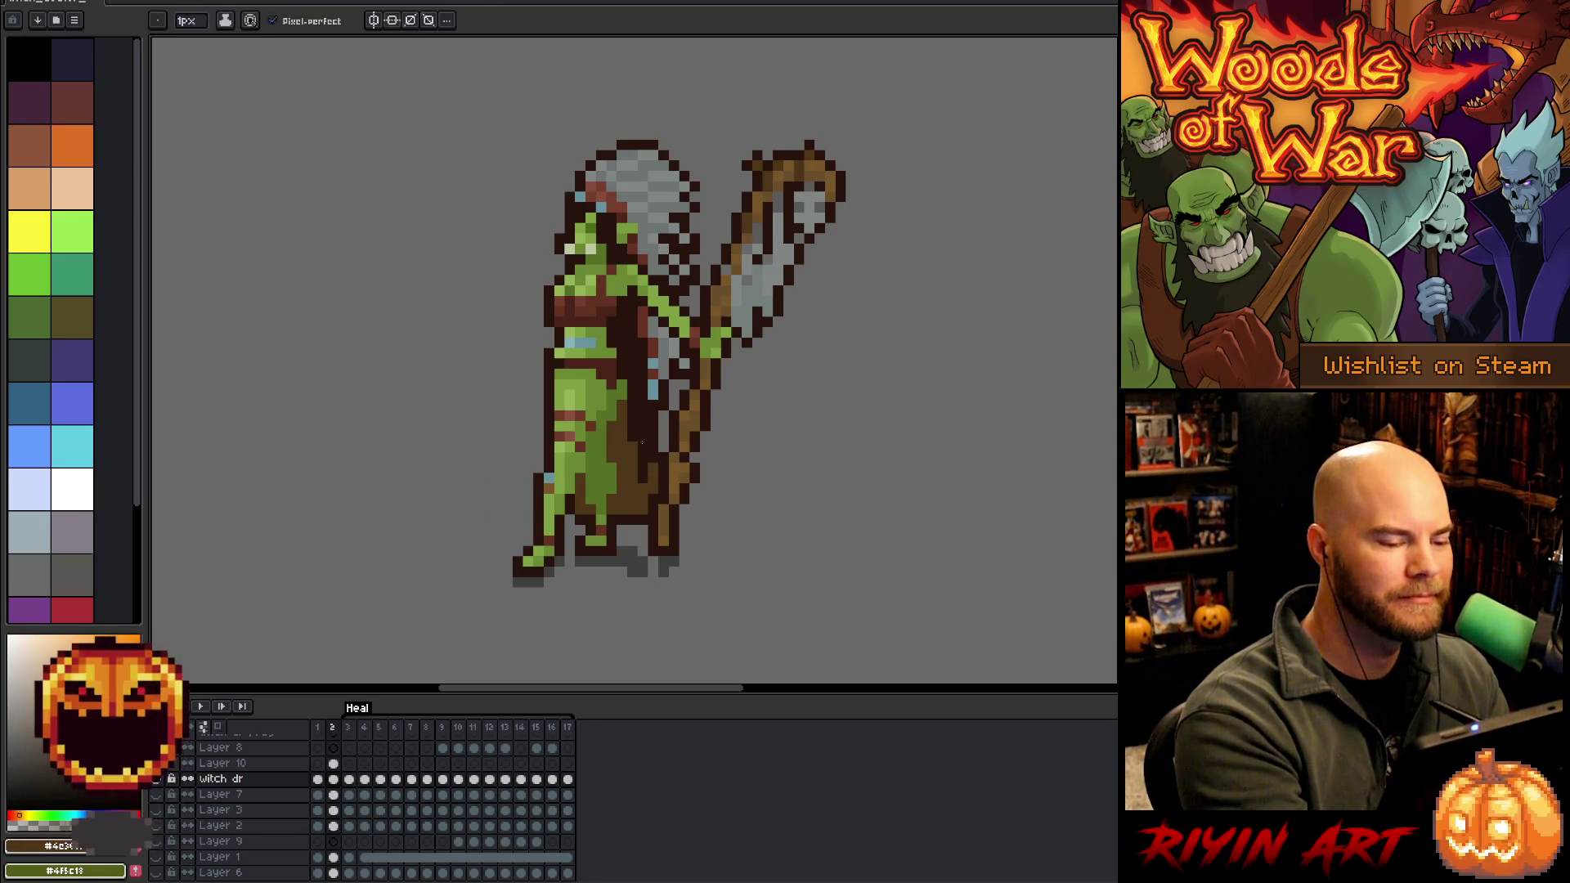
click(334, 763)
key(v)
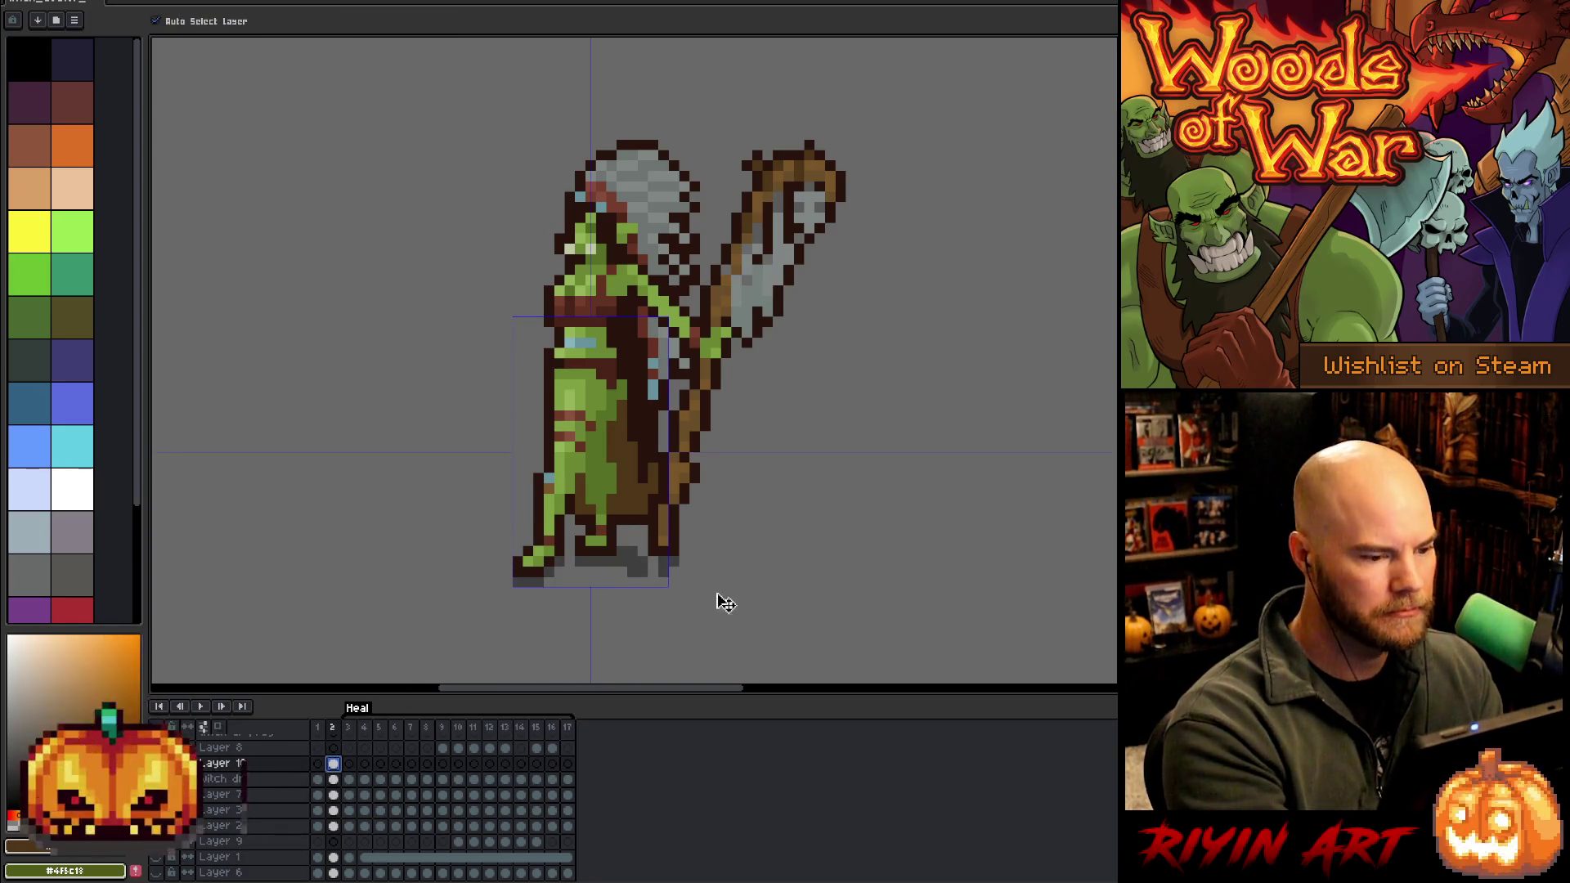
key(ctrl+e)
key(b)
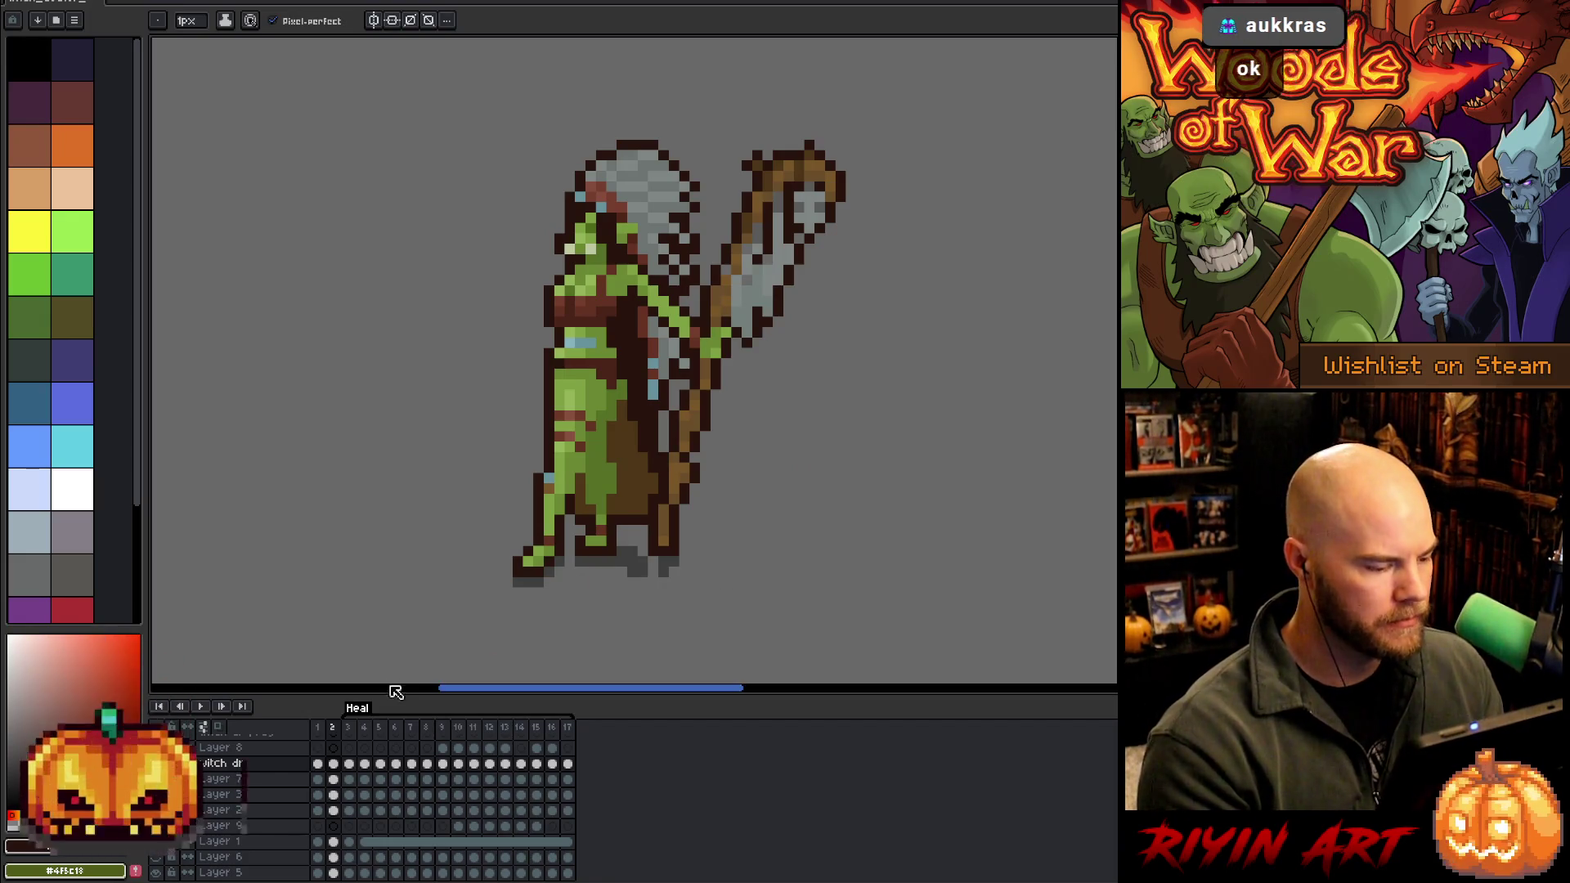
click(317, 728)
Tag frames 1–2 with a new tag named 'Walk'
shift+click(333, 728)
right_click(335, 730)
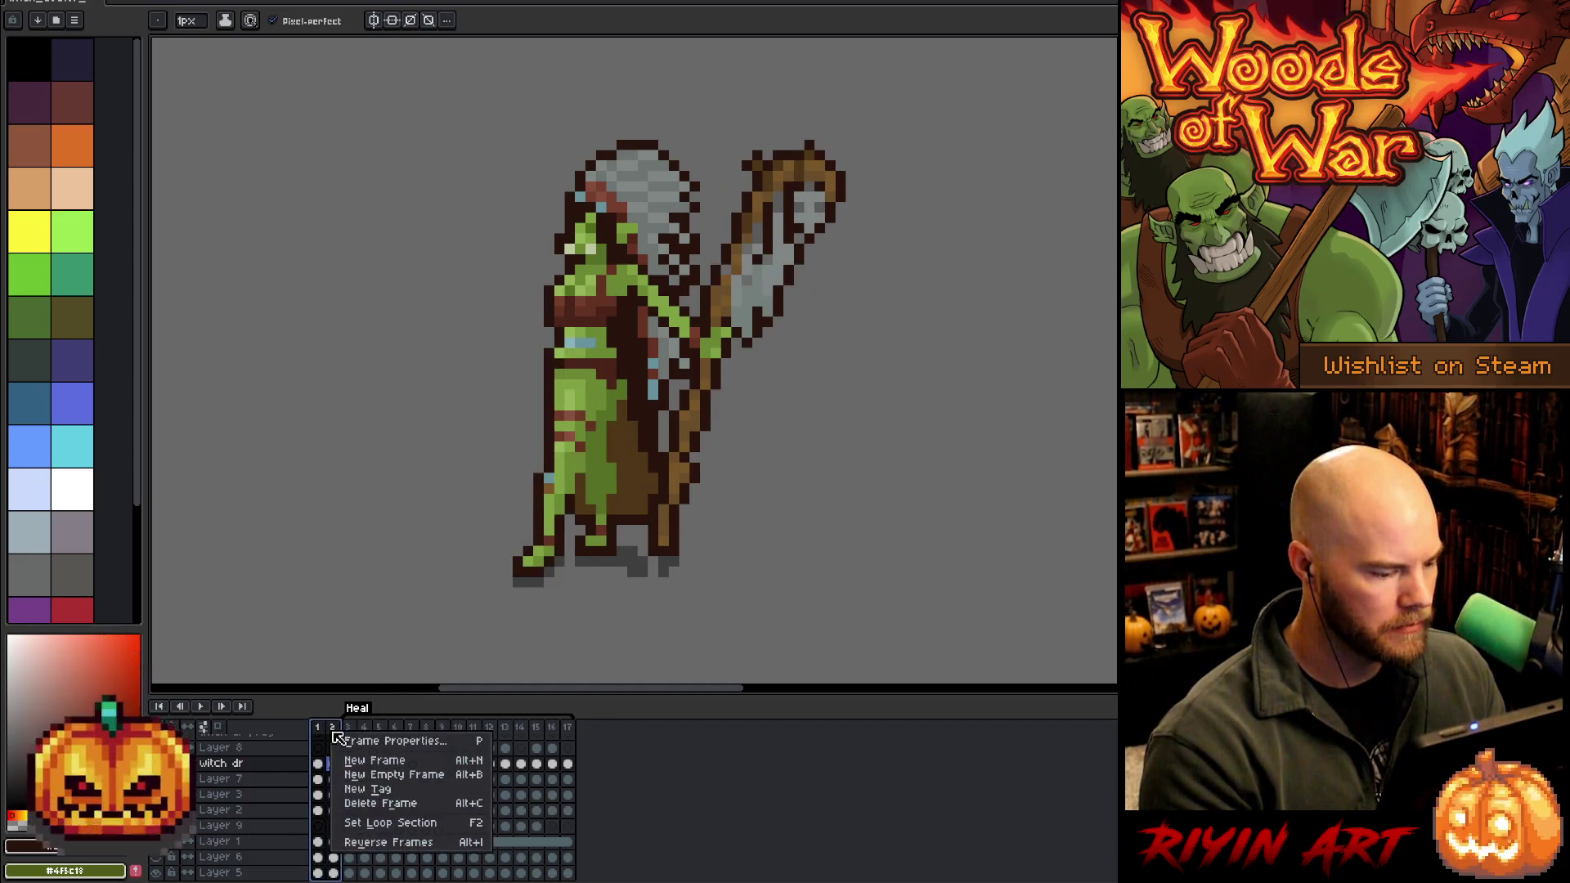
click(369, 793)
text(Walk)
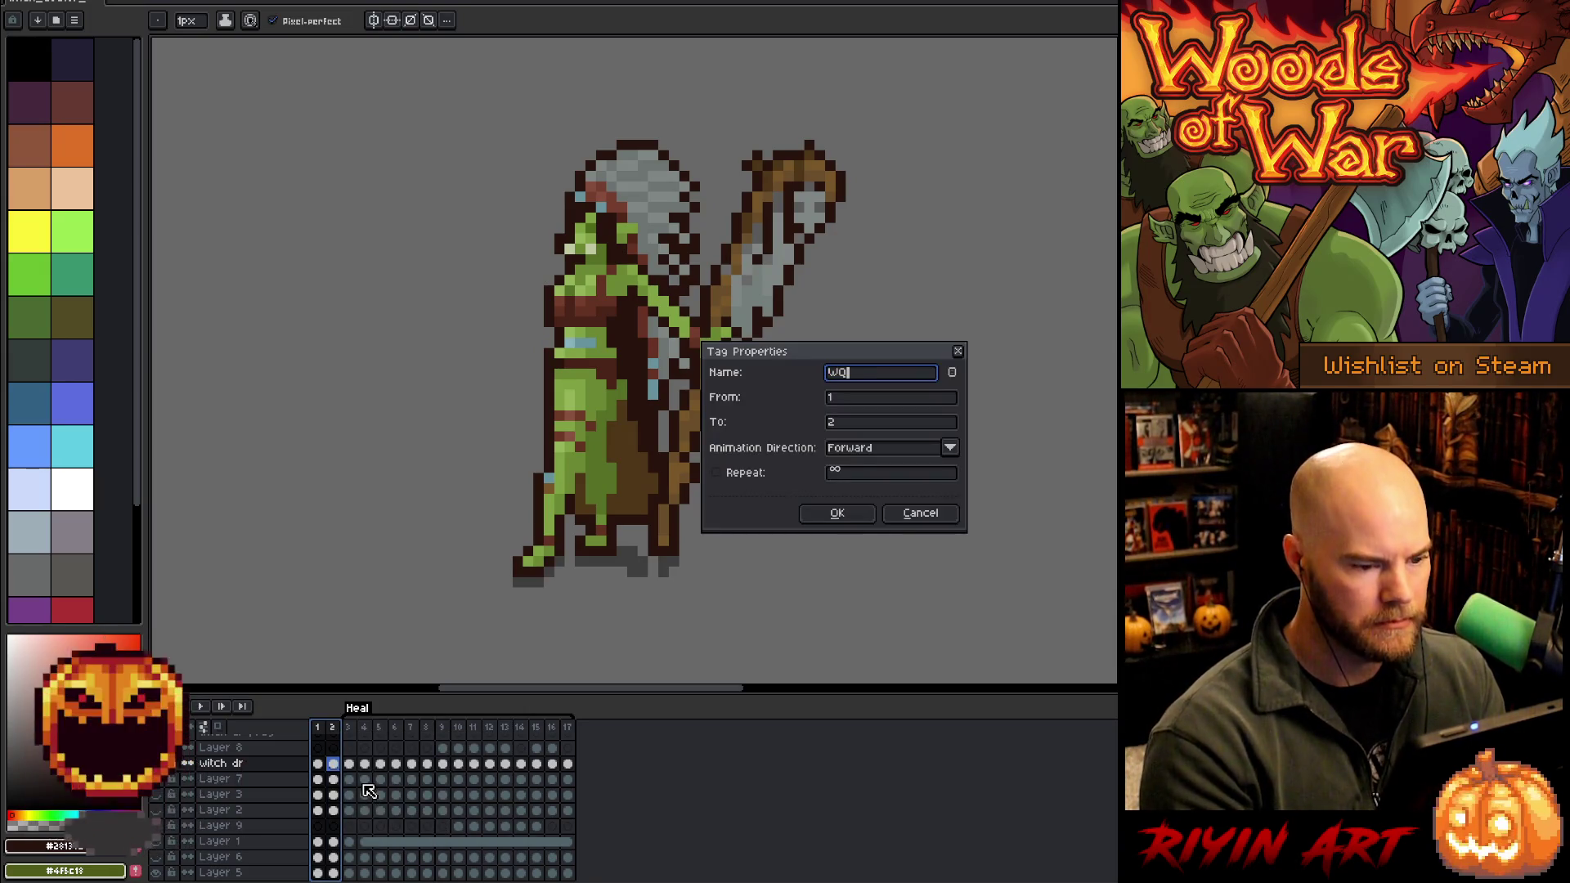
key(Return)
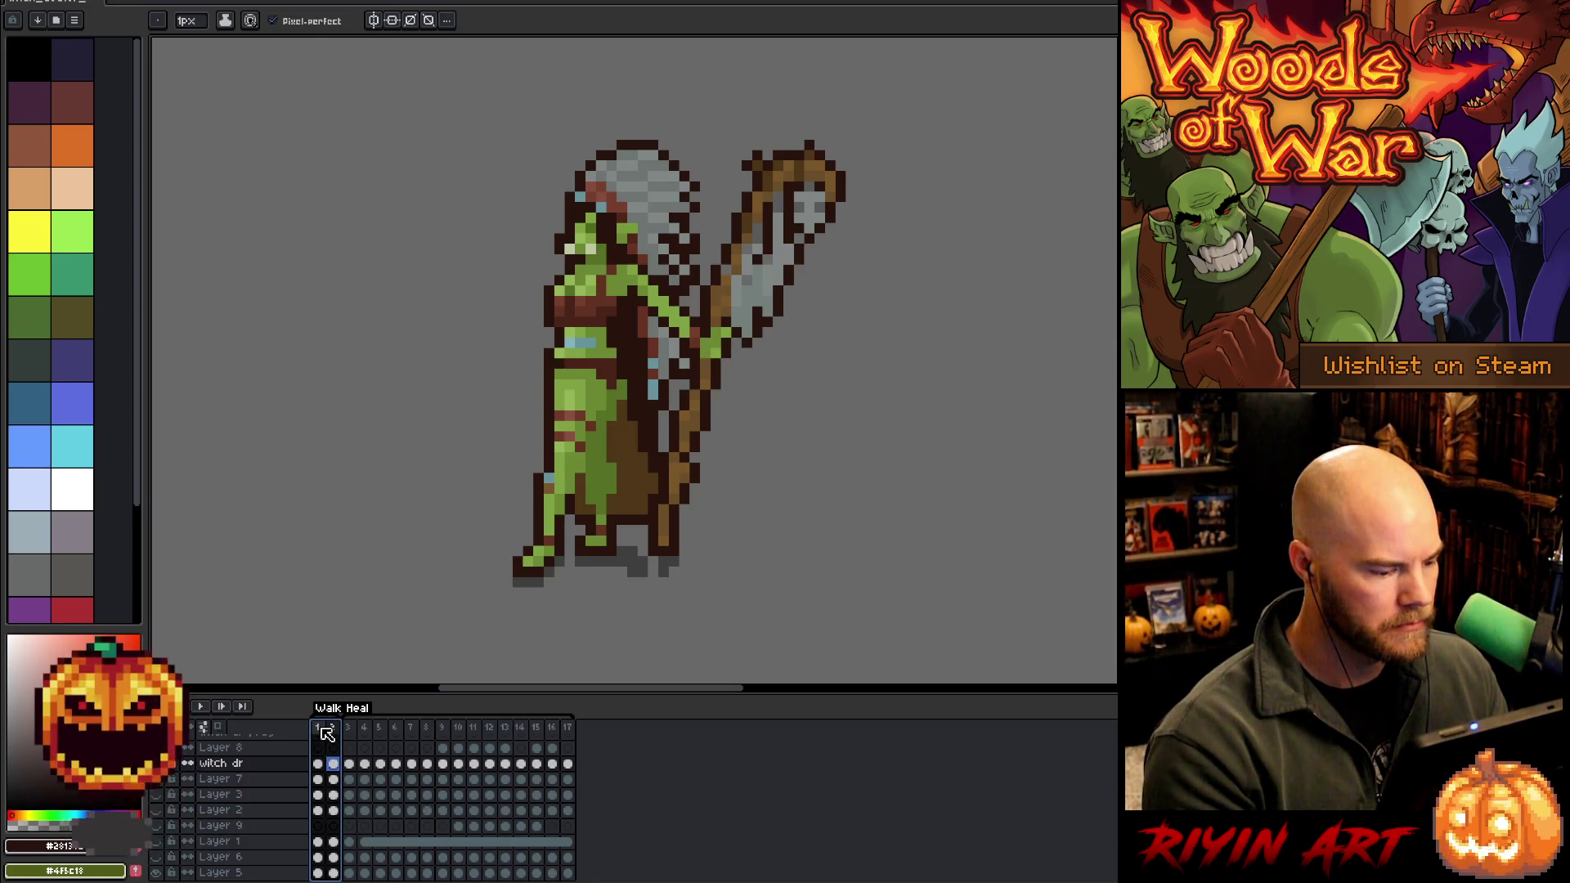
Set frames 1–2 duration to 200 ms, then lengthen it to 300 ms while previewing playback
right_click(326, 733)
click(348, 735)
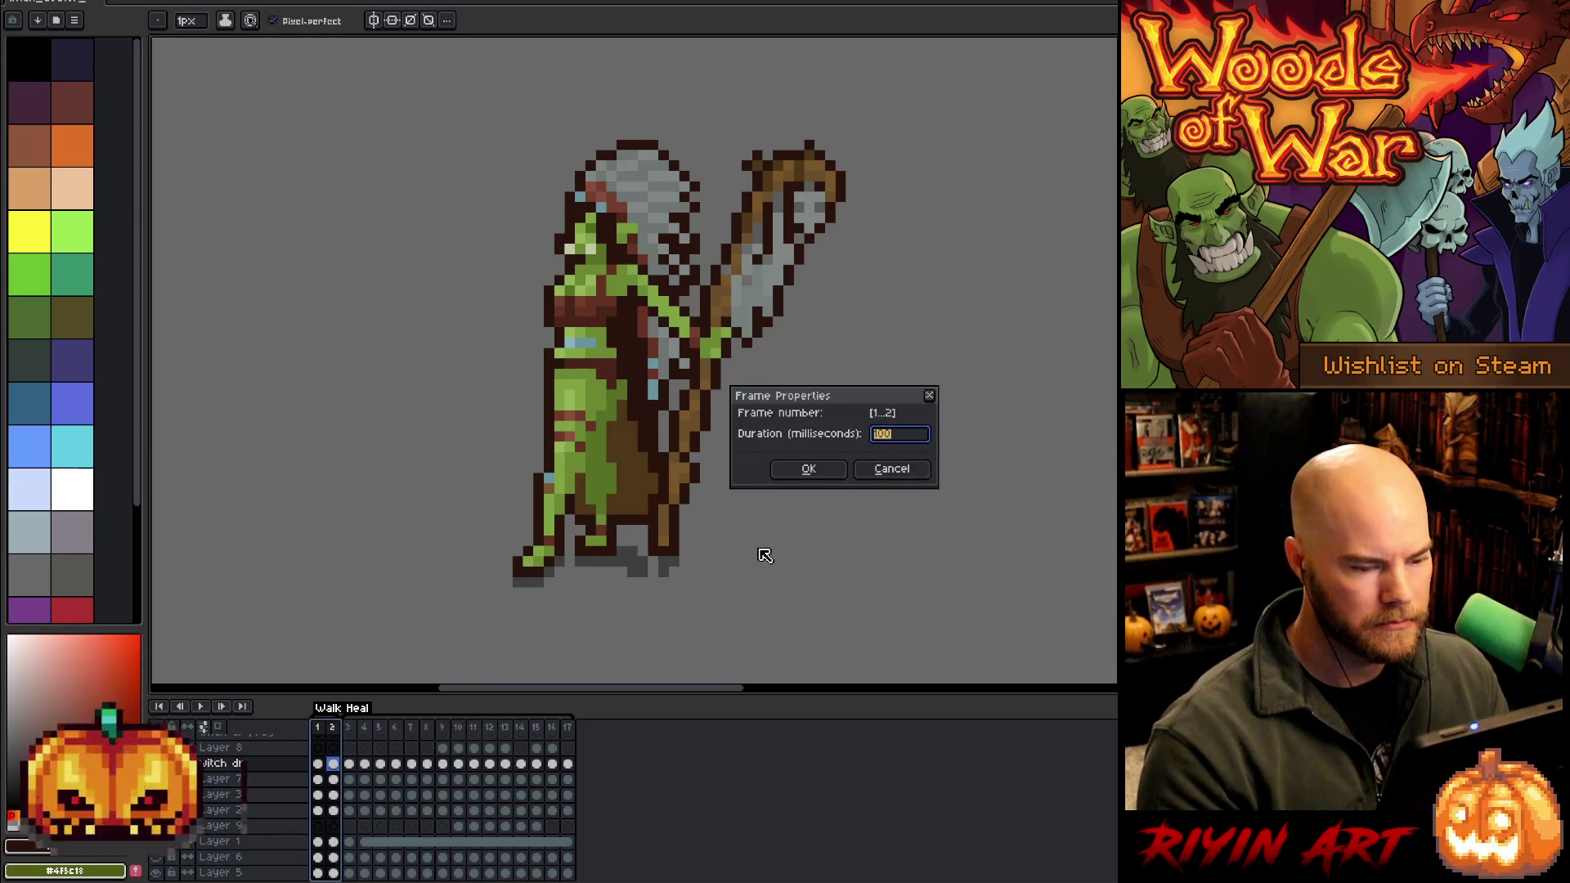
text(200)
key(Return)
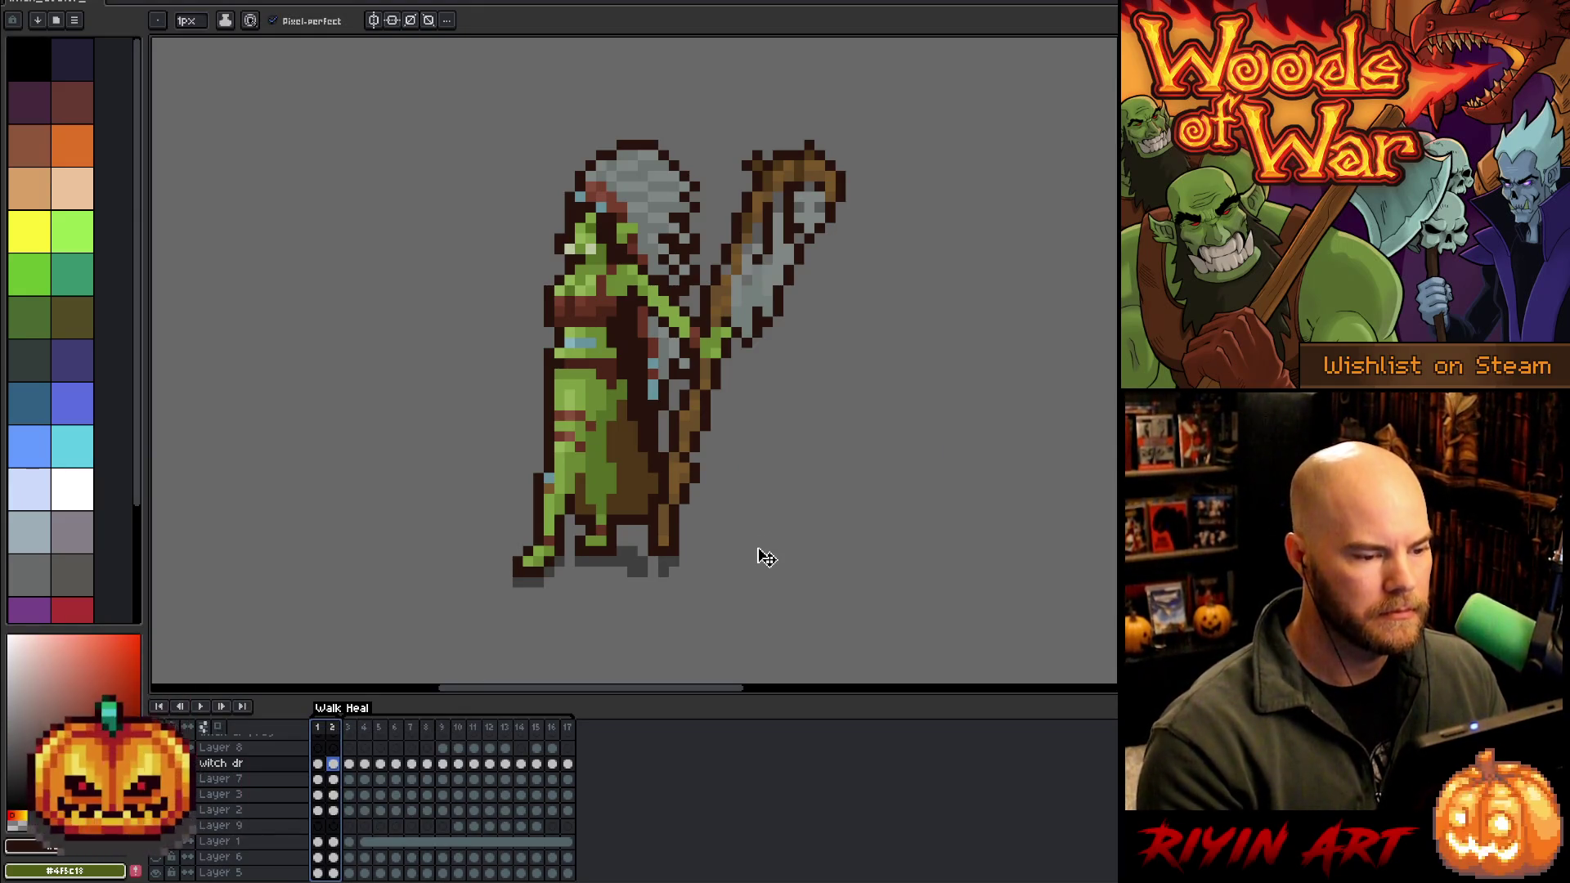
key(Return)
key(Return)
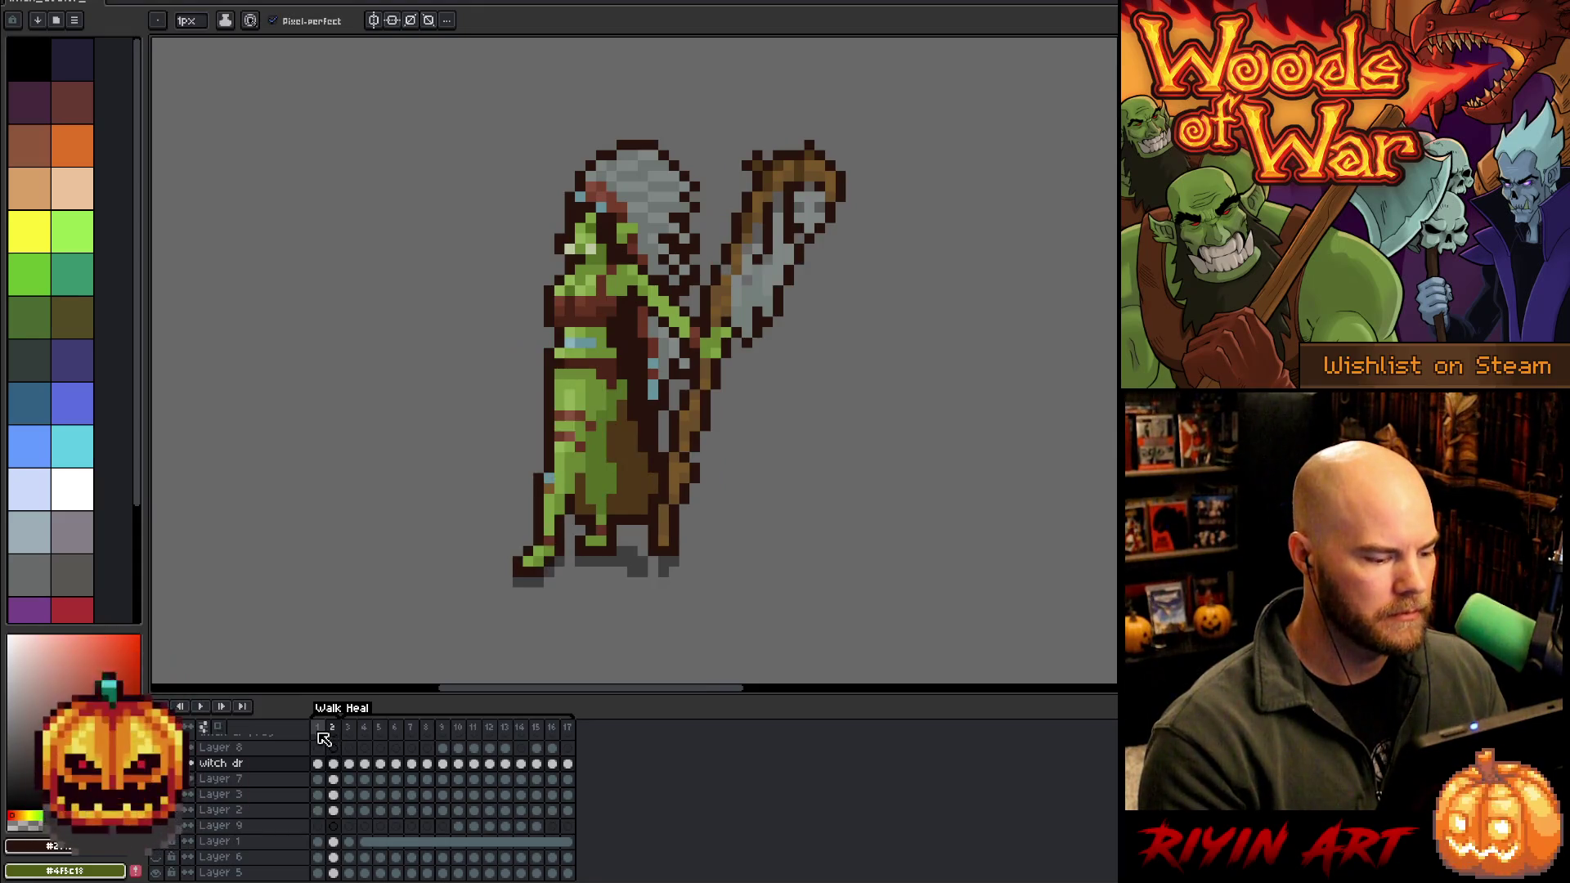
right_click(332, 728)
click(357, 737)
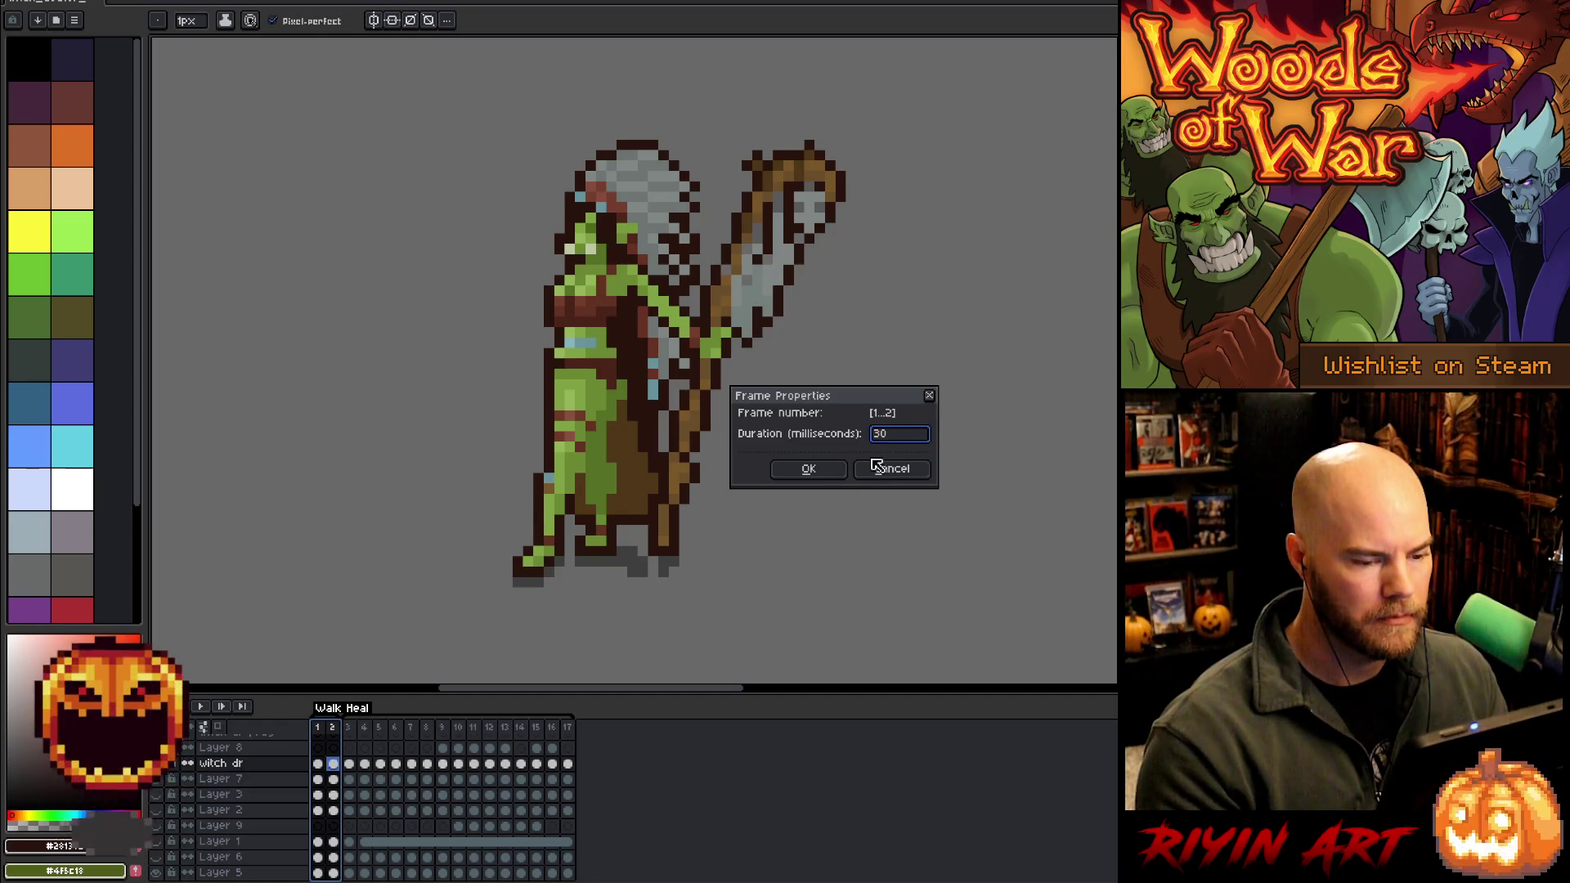
text(00)
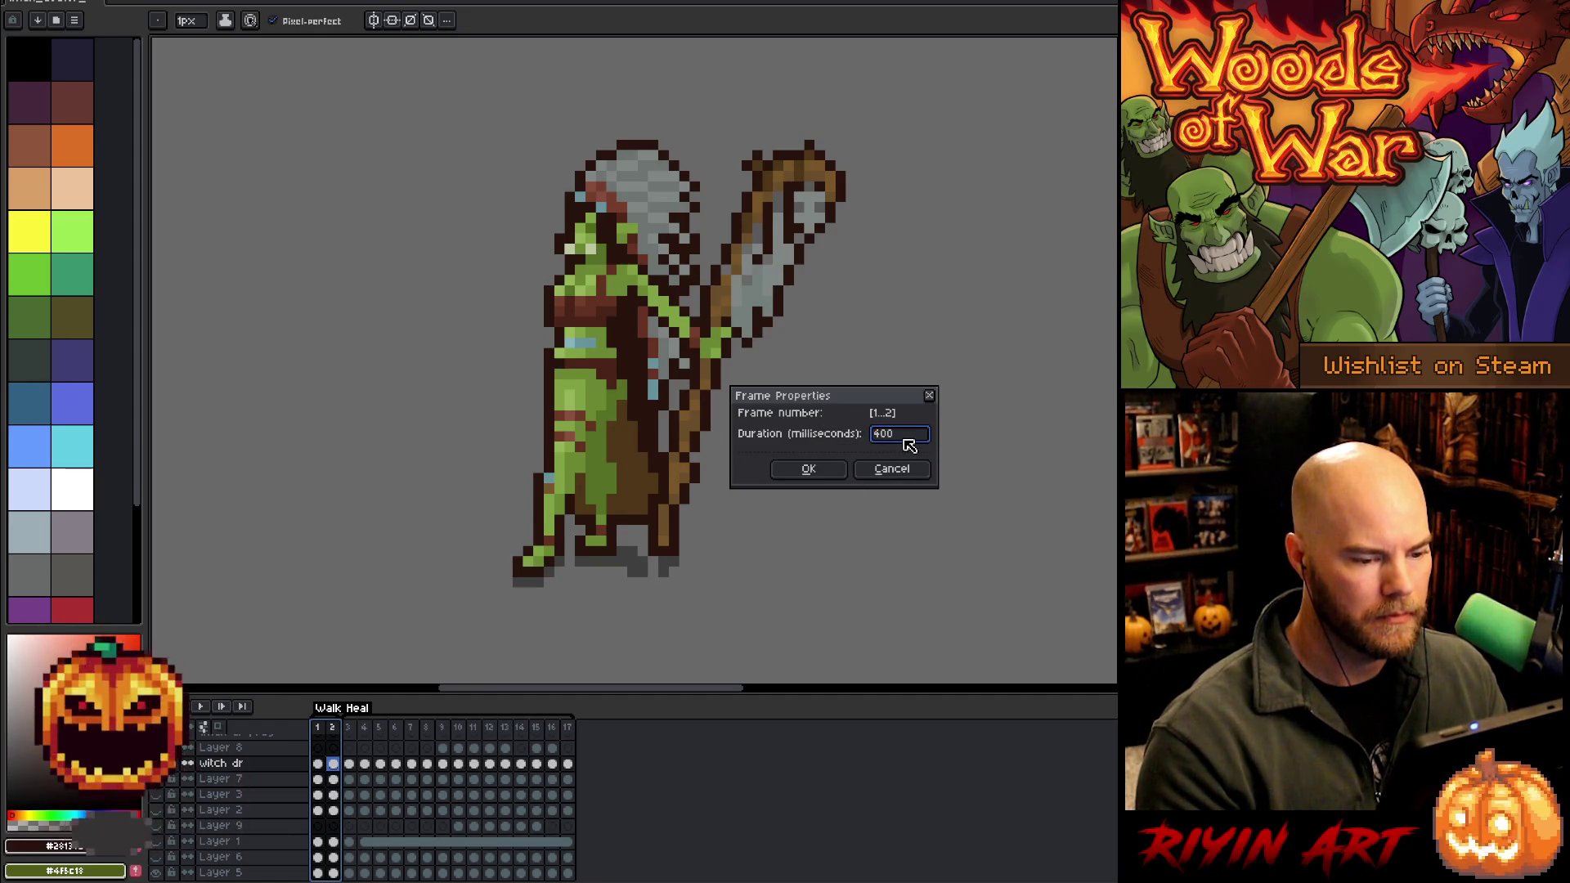
key(Return)
key(Return)
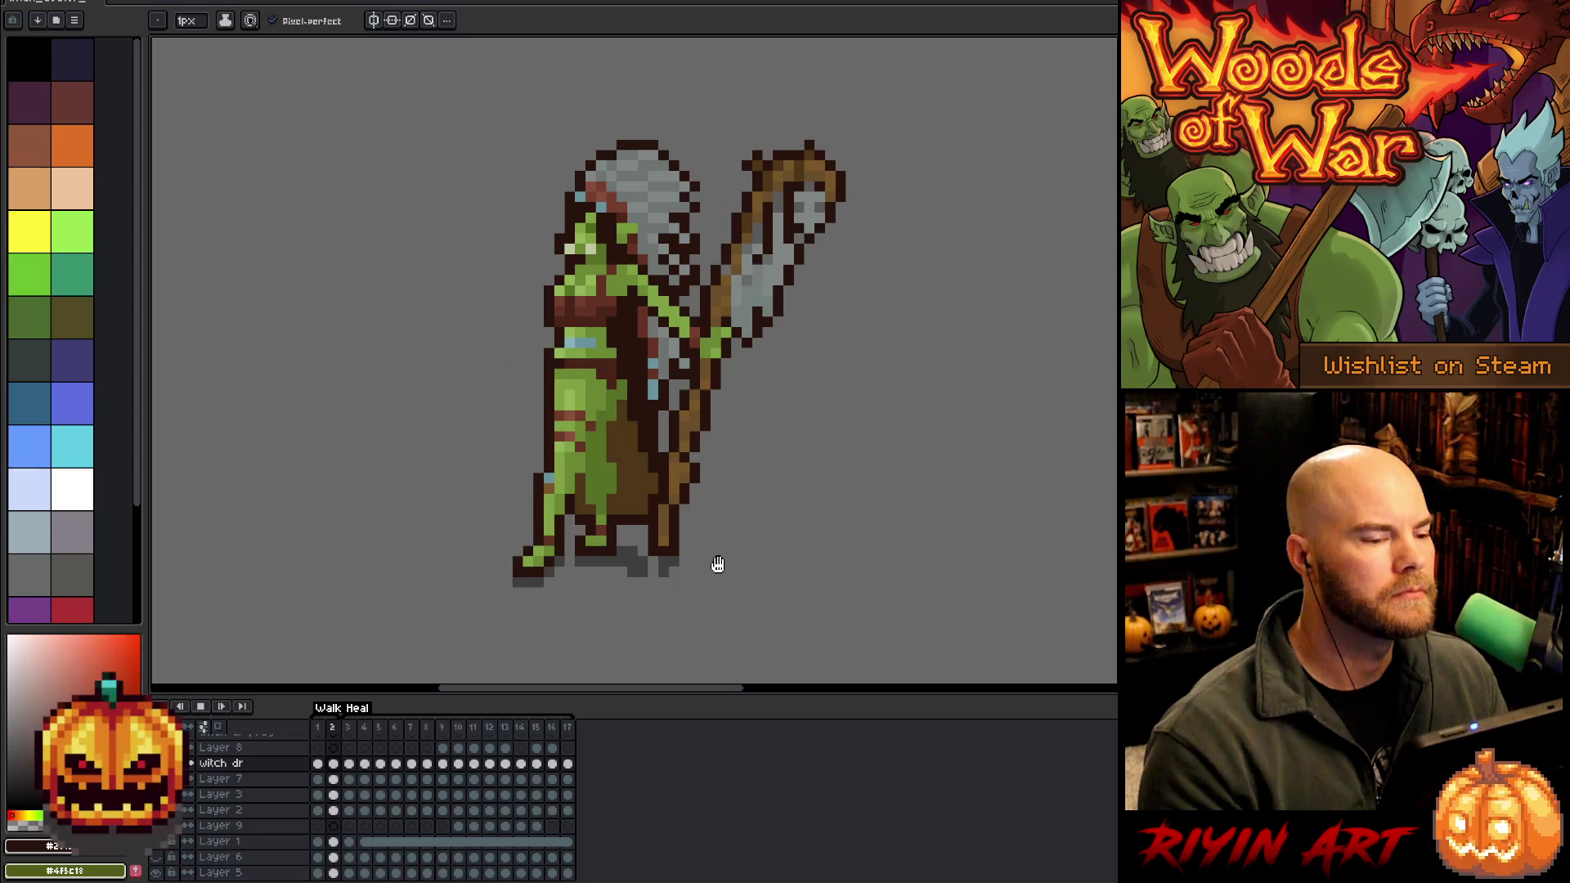
key(Return)
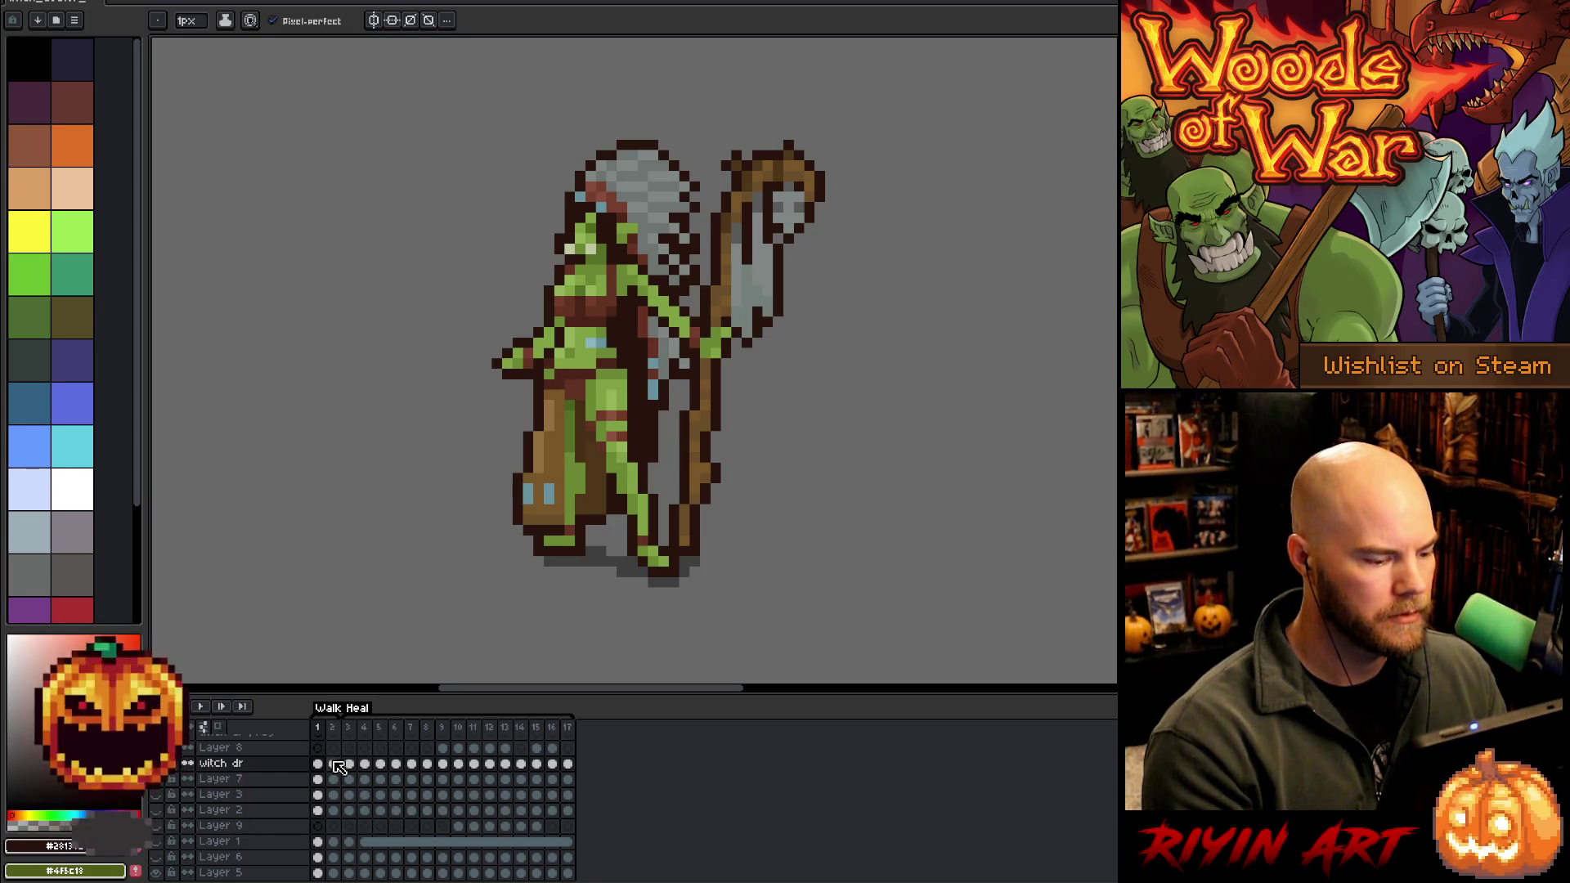
Add a new layer above witch dr and box-select the orc's chest and shoulder area
key(shift+n)
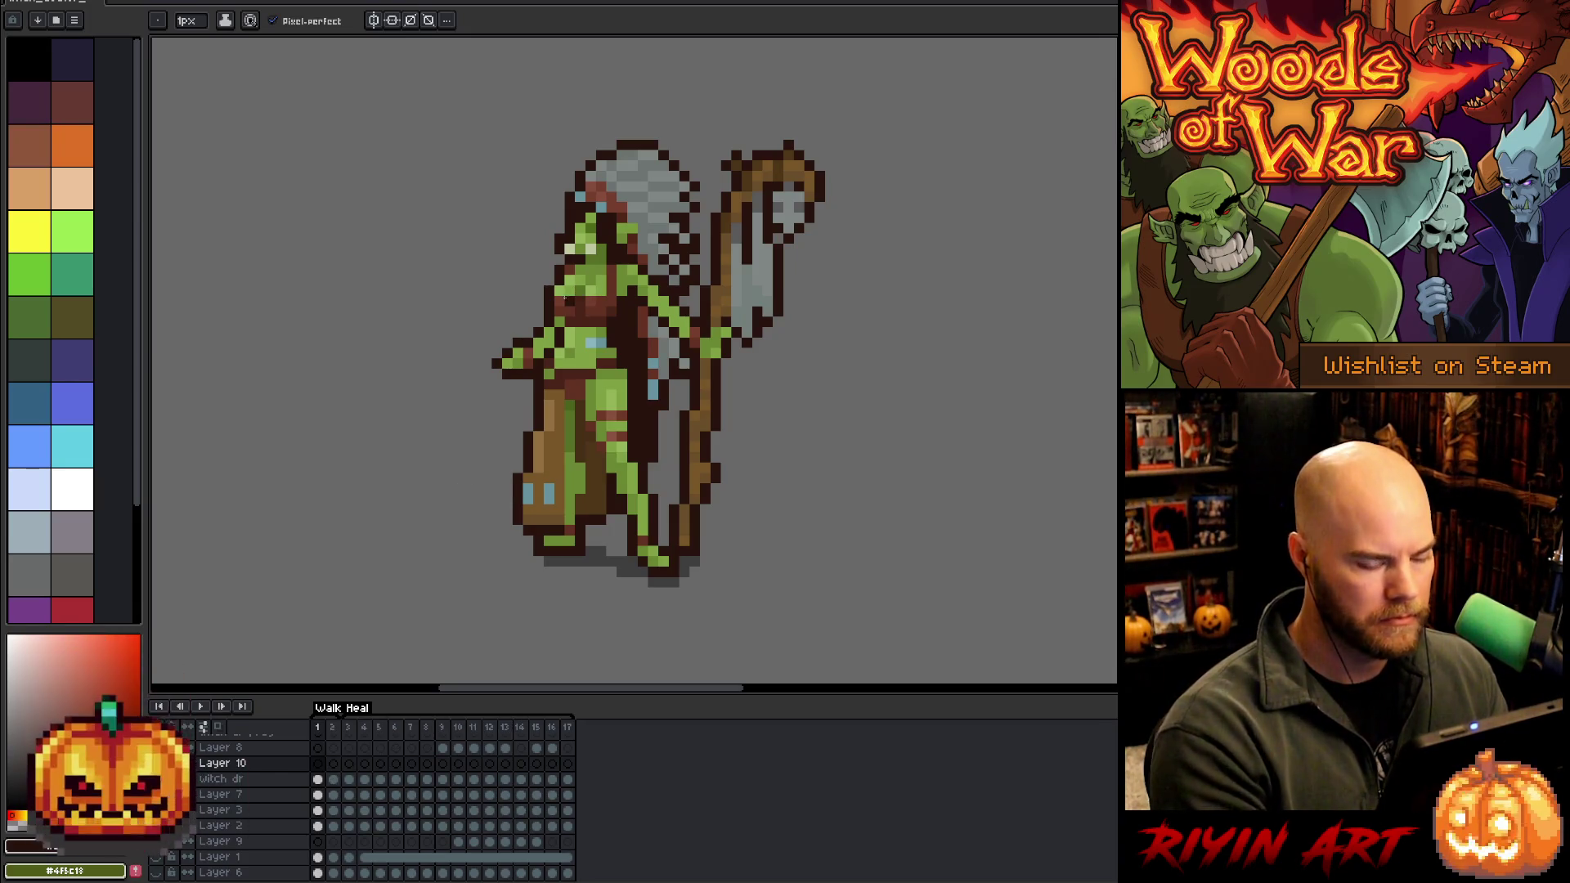
key(m)
drag(528, 270, 618, 327)
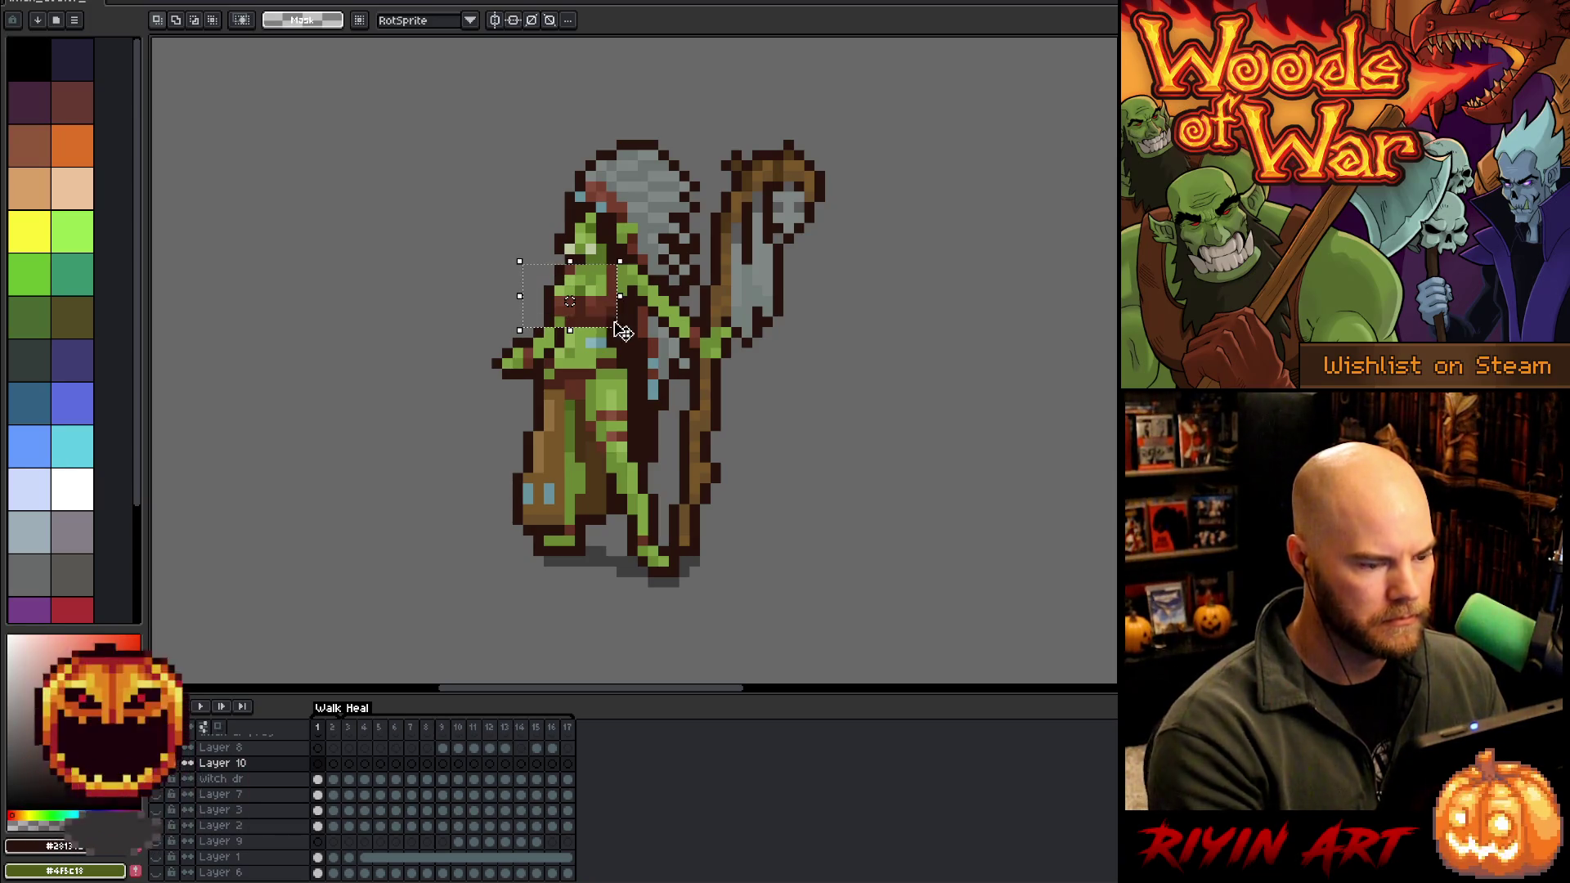
Paste the copied chest piece into Layer 10 frame 2 and nudge it one pixel left
click(332, 764)
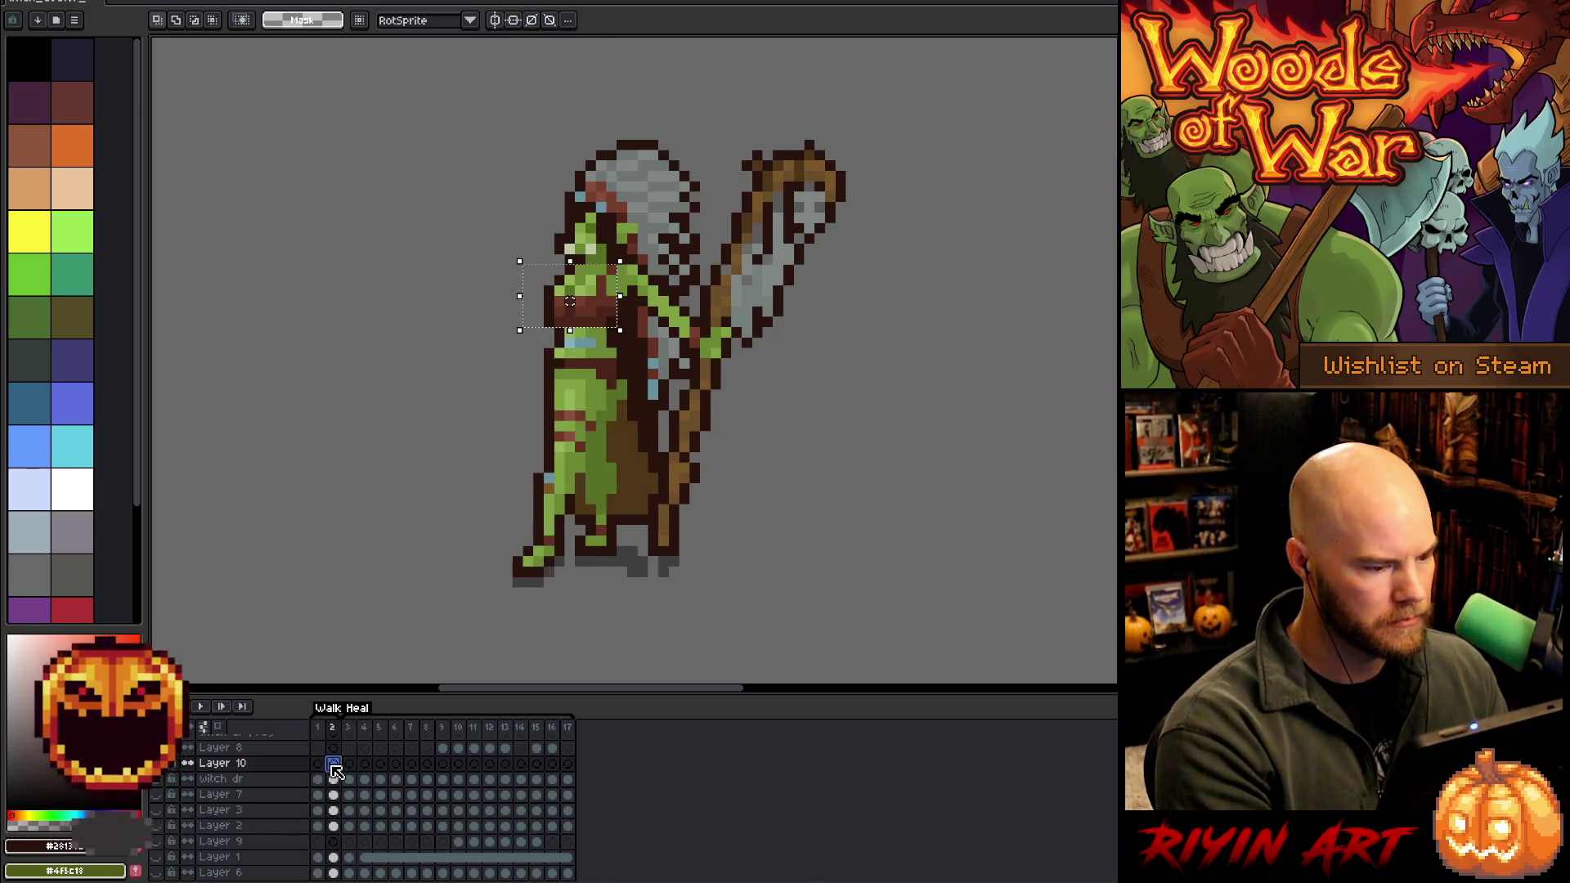
key(ctrl+v)
key(Escape)
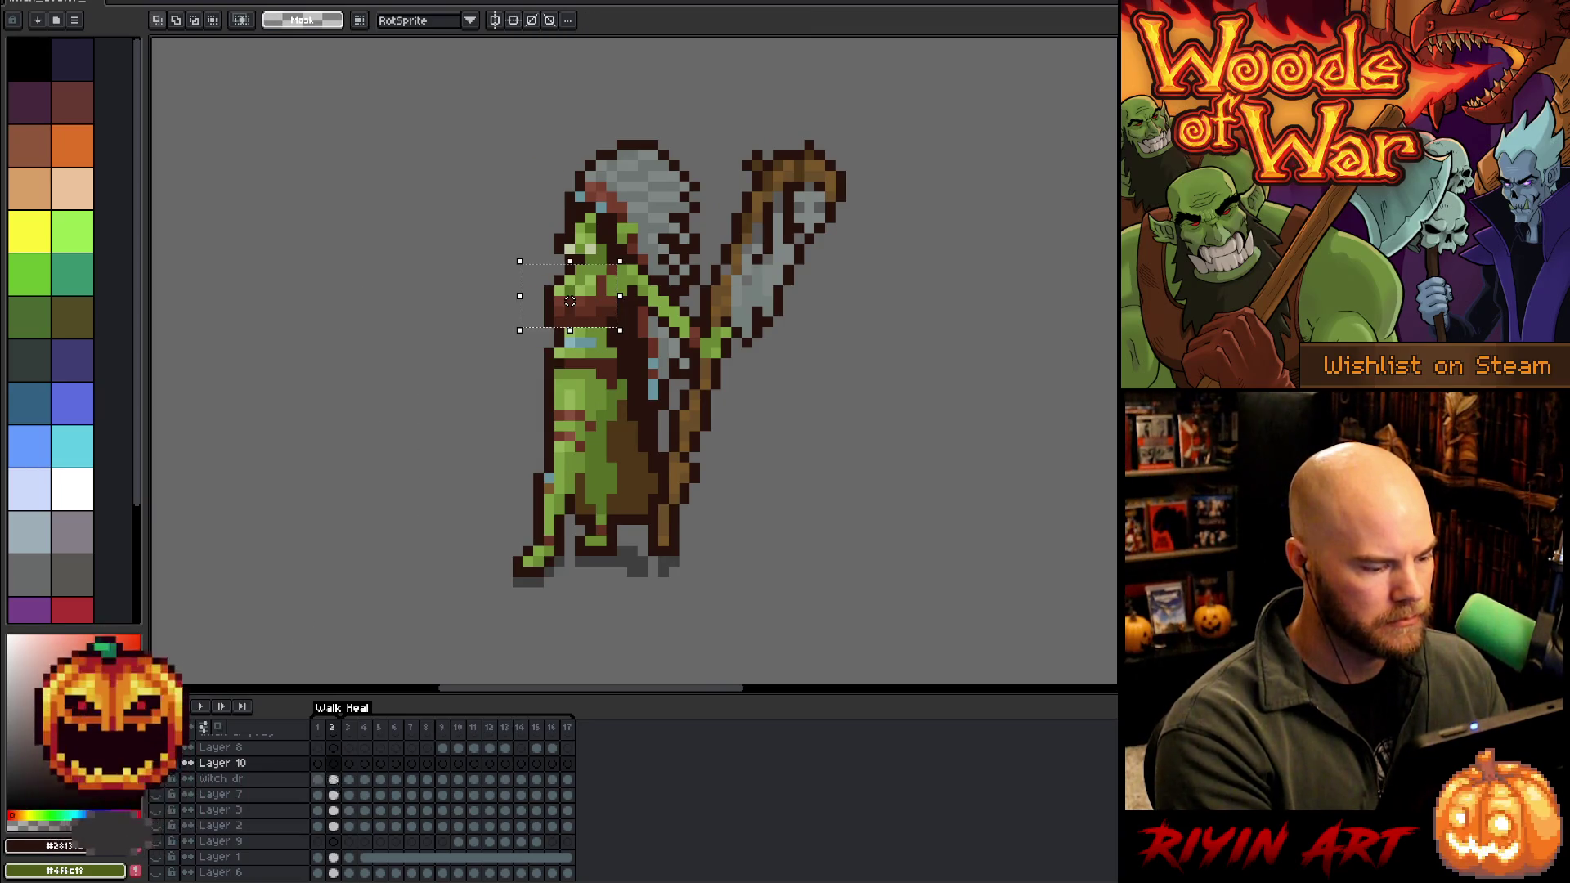
click(318, 779)
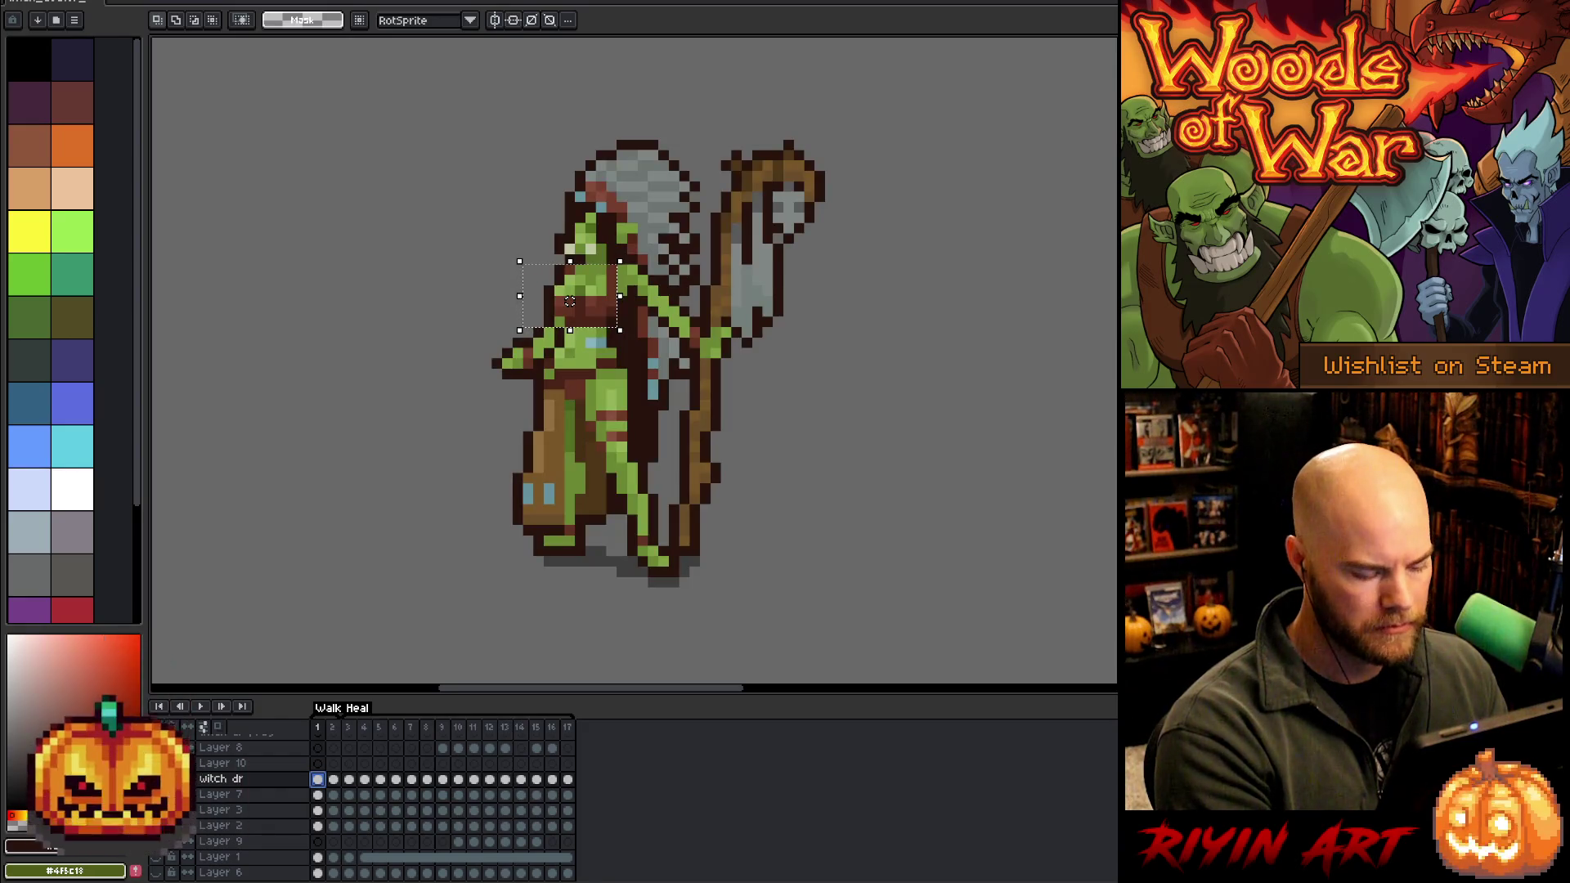
click(333, 763)
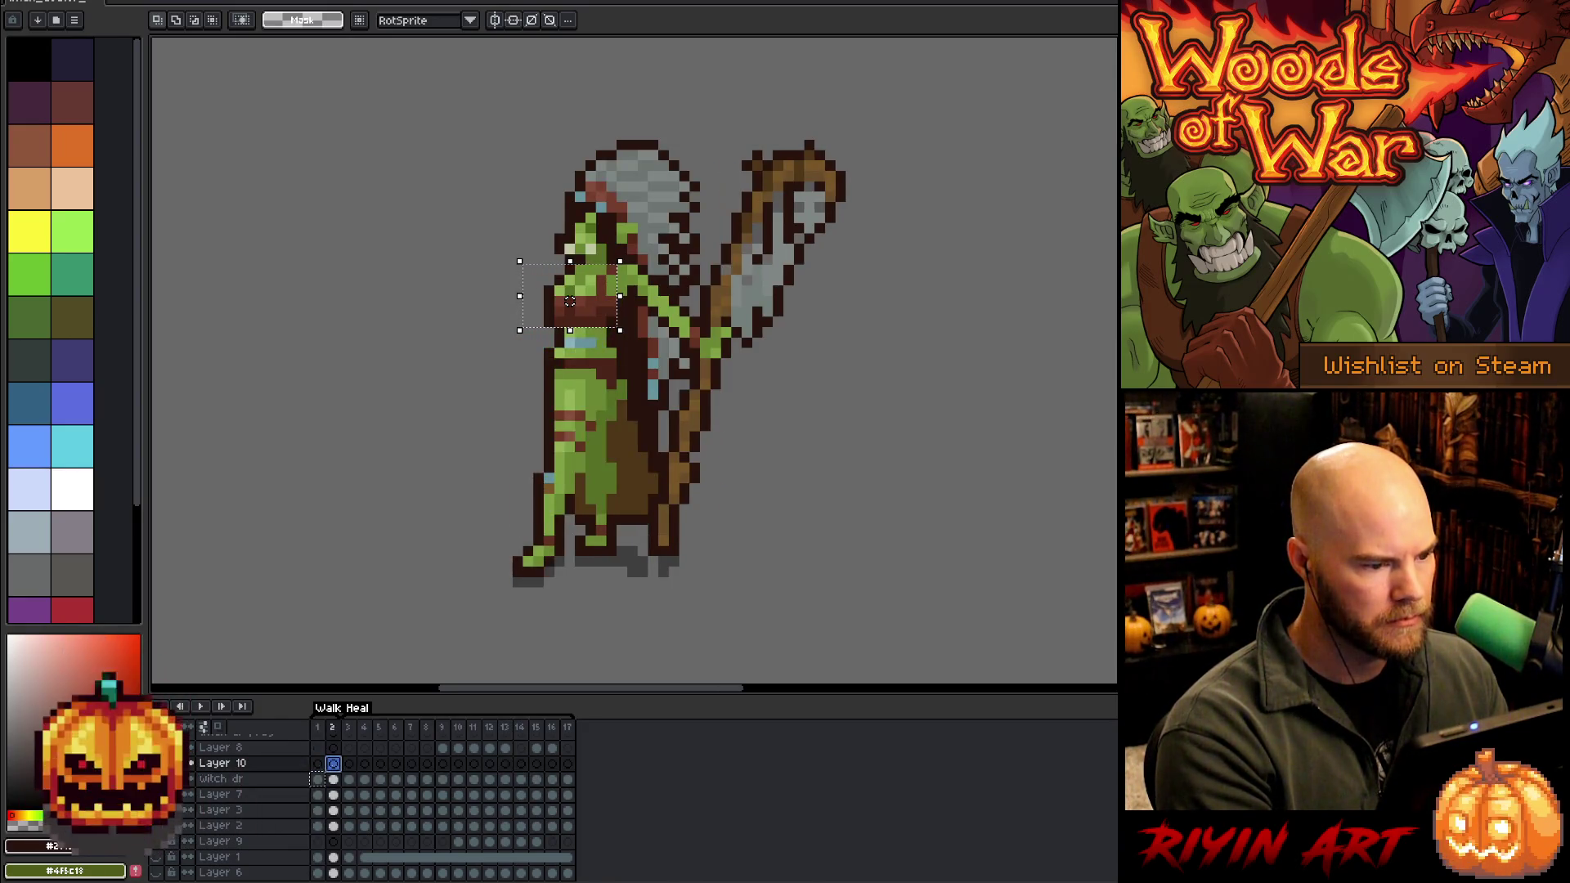
key(ctrl+v)
key(ctrl+z)
key(ctrl+z)
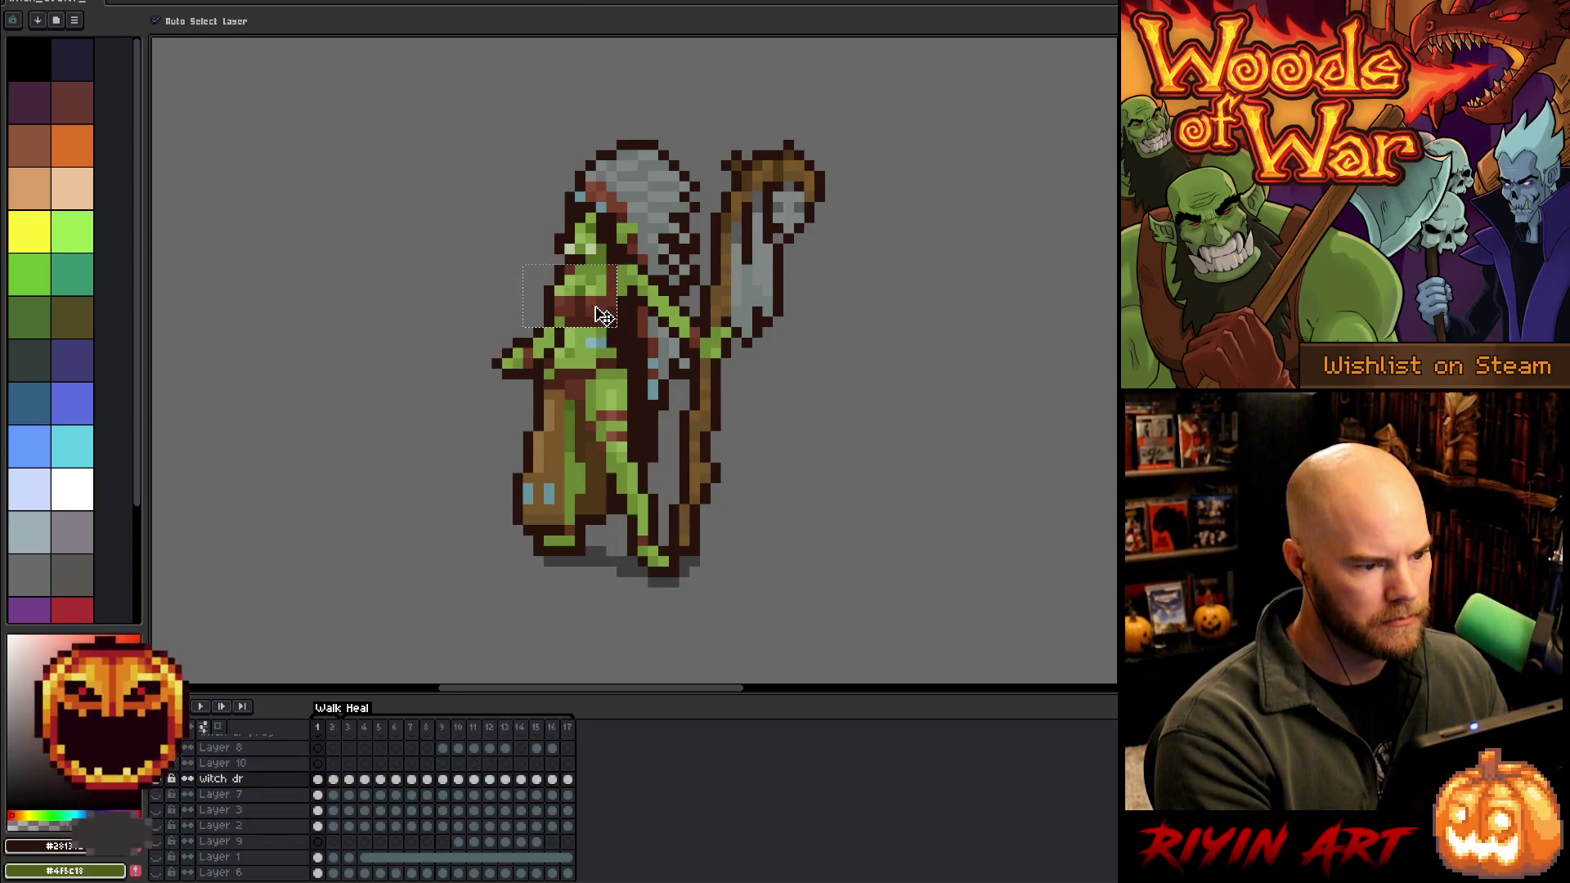
click(334, 765)
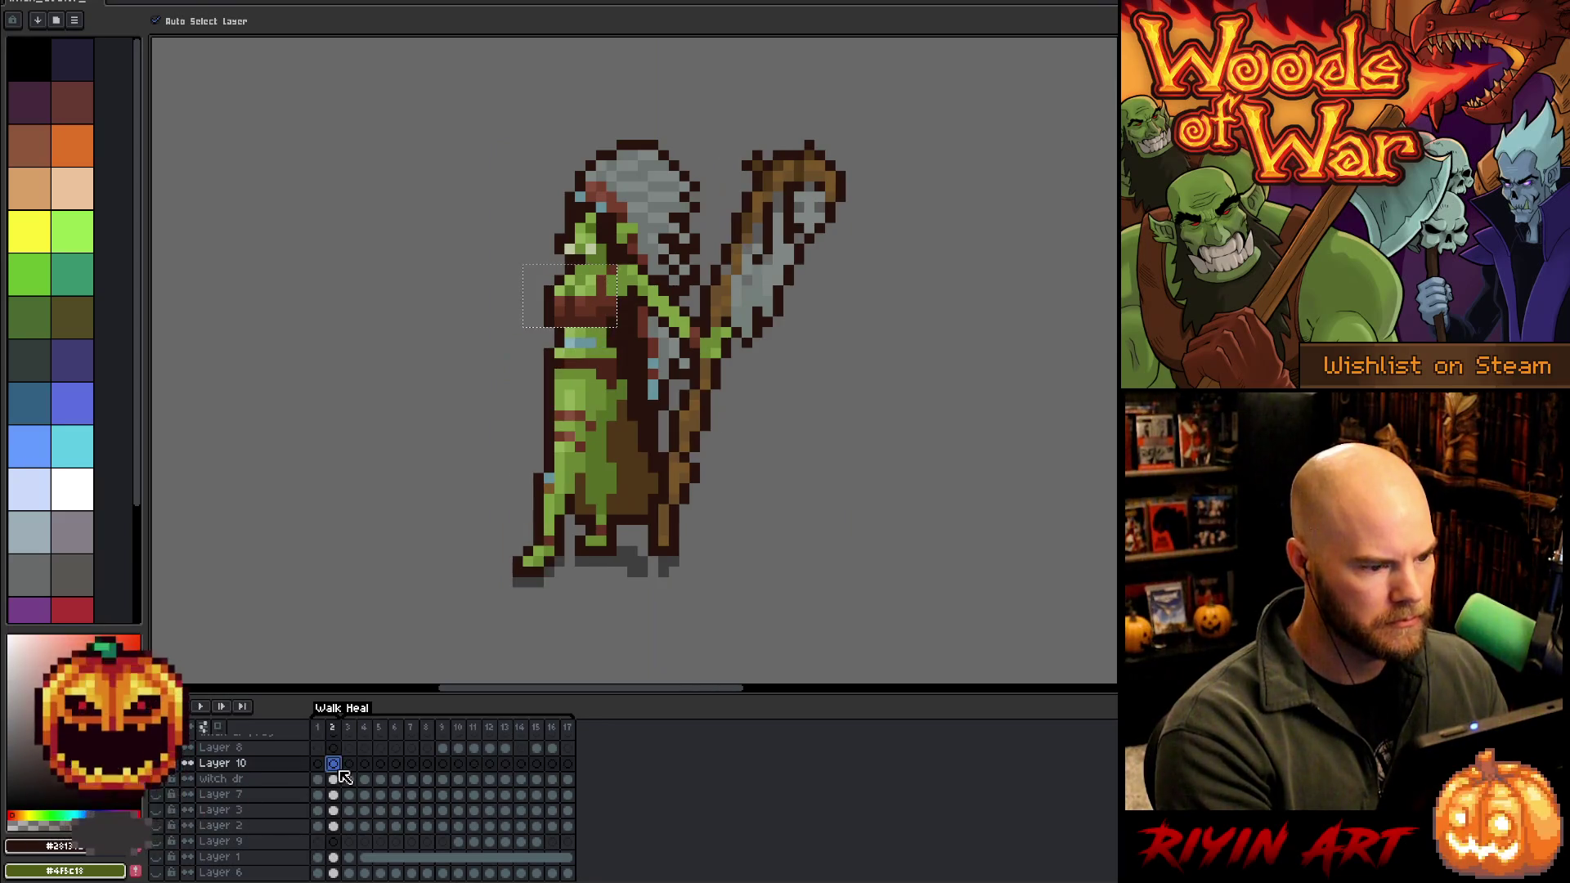
key(ctrl+v)
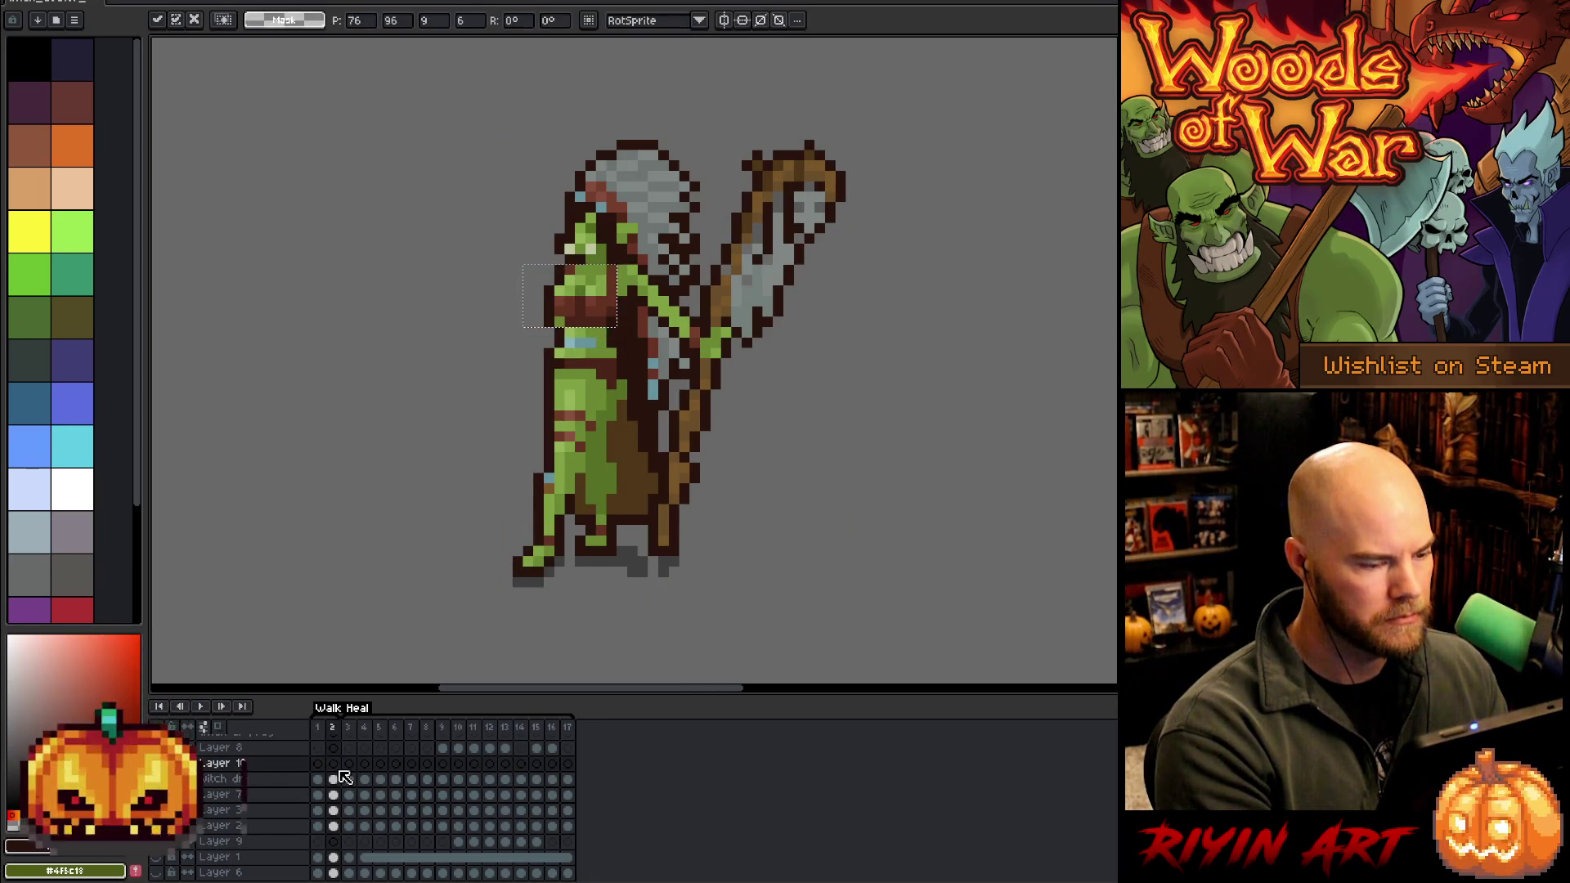
key(Left)
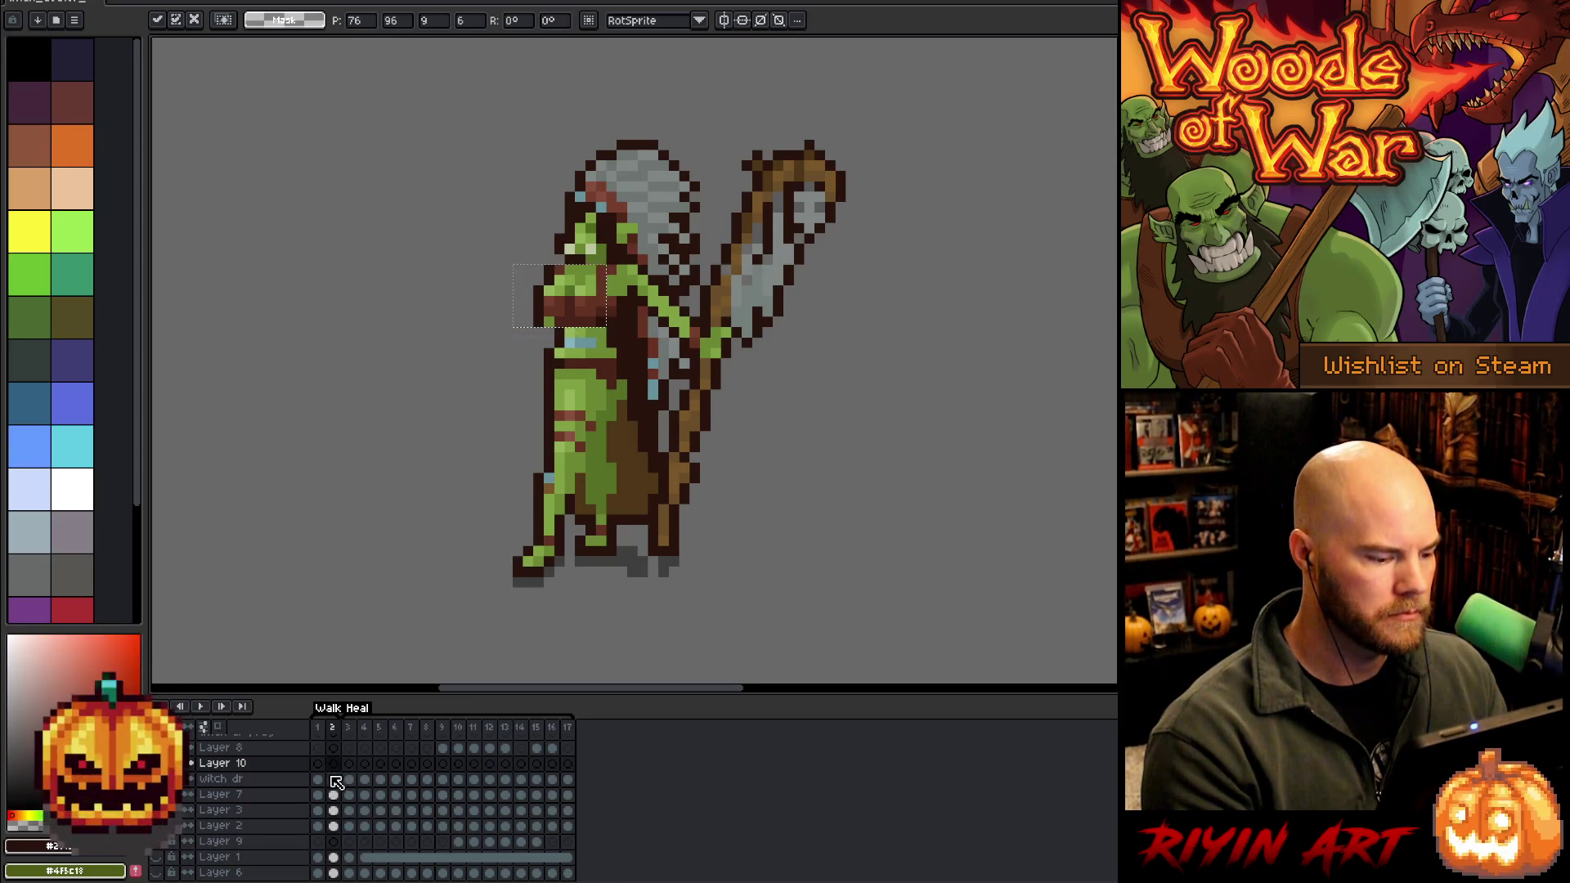
Commit the paste, then shift the chest piece on frame 1 one pixel right
click(333, 781)
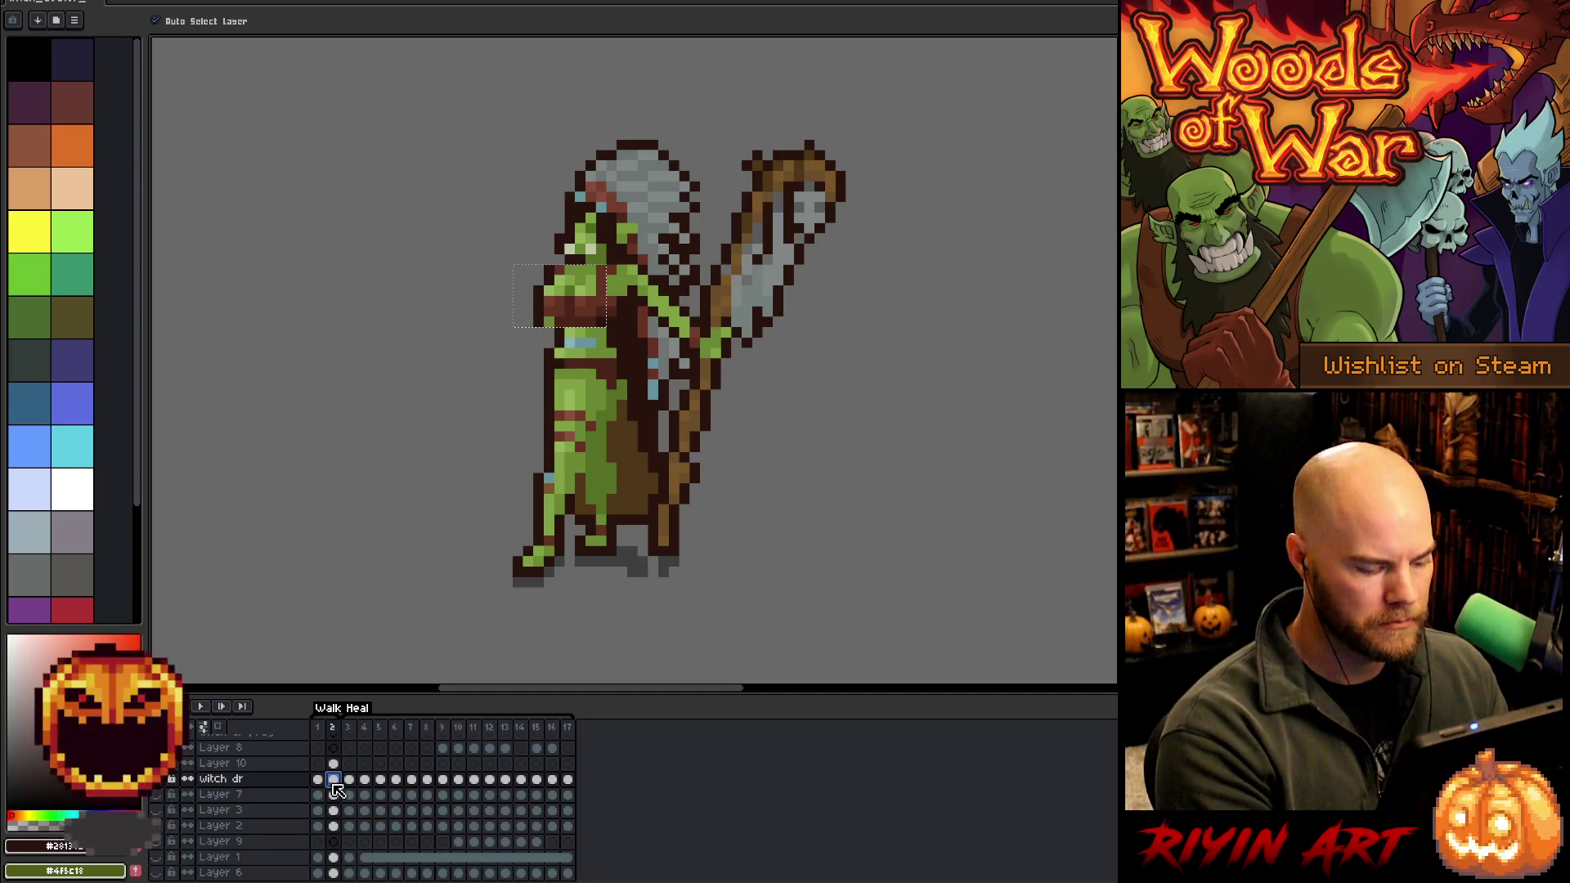
key(m)
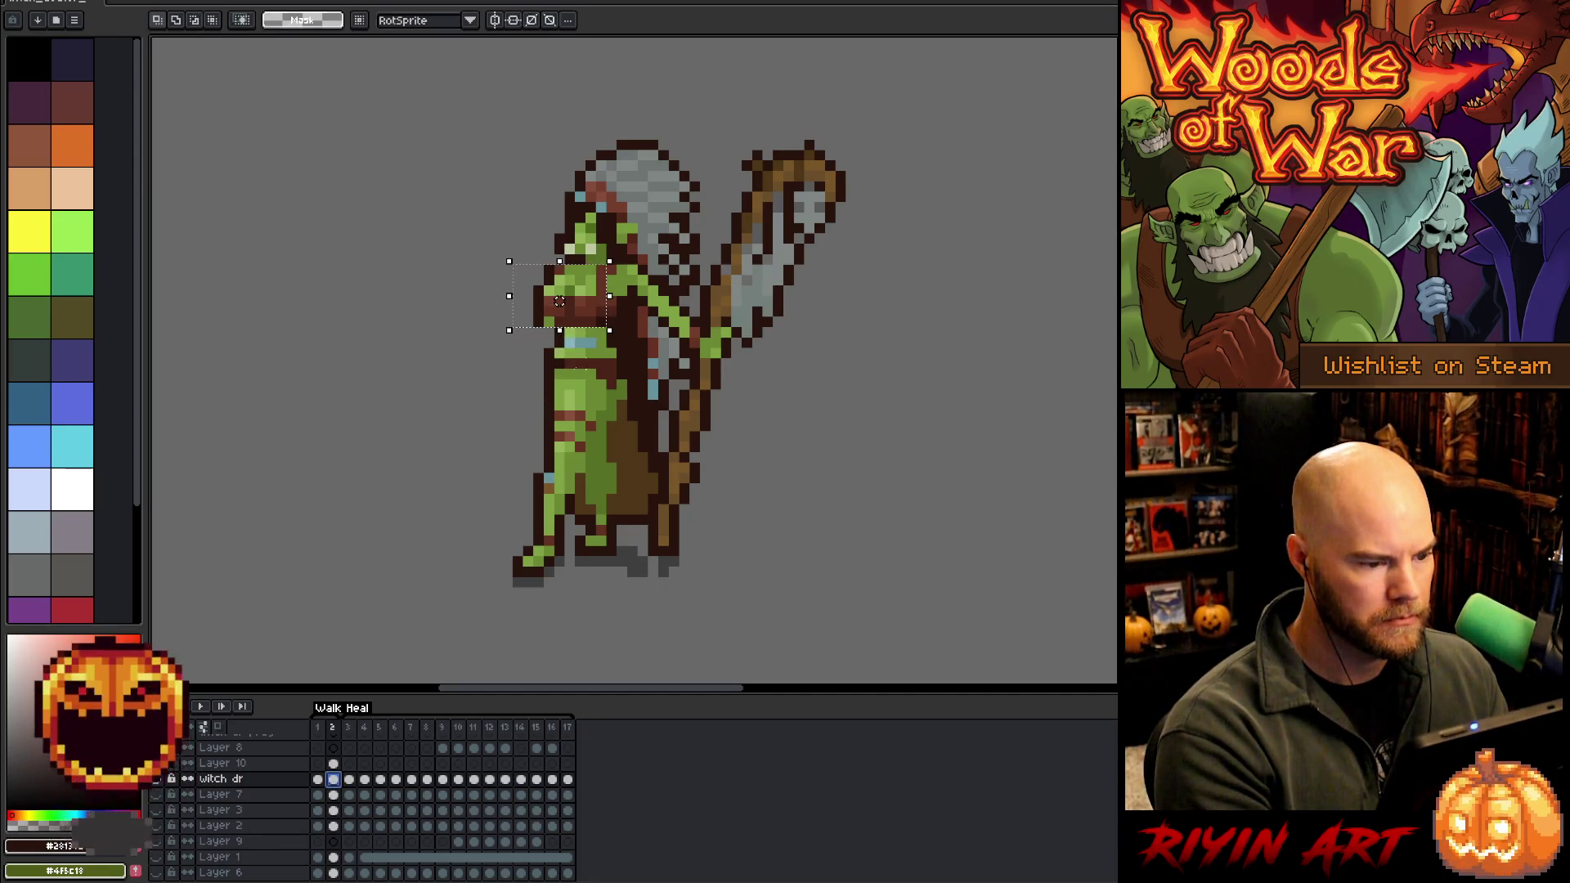
key(v)
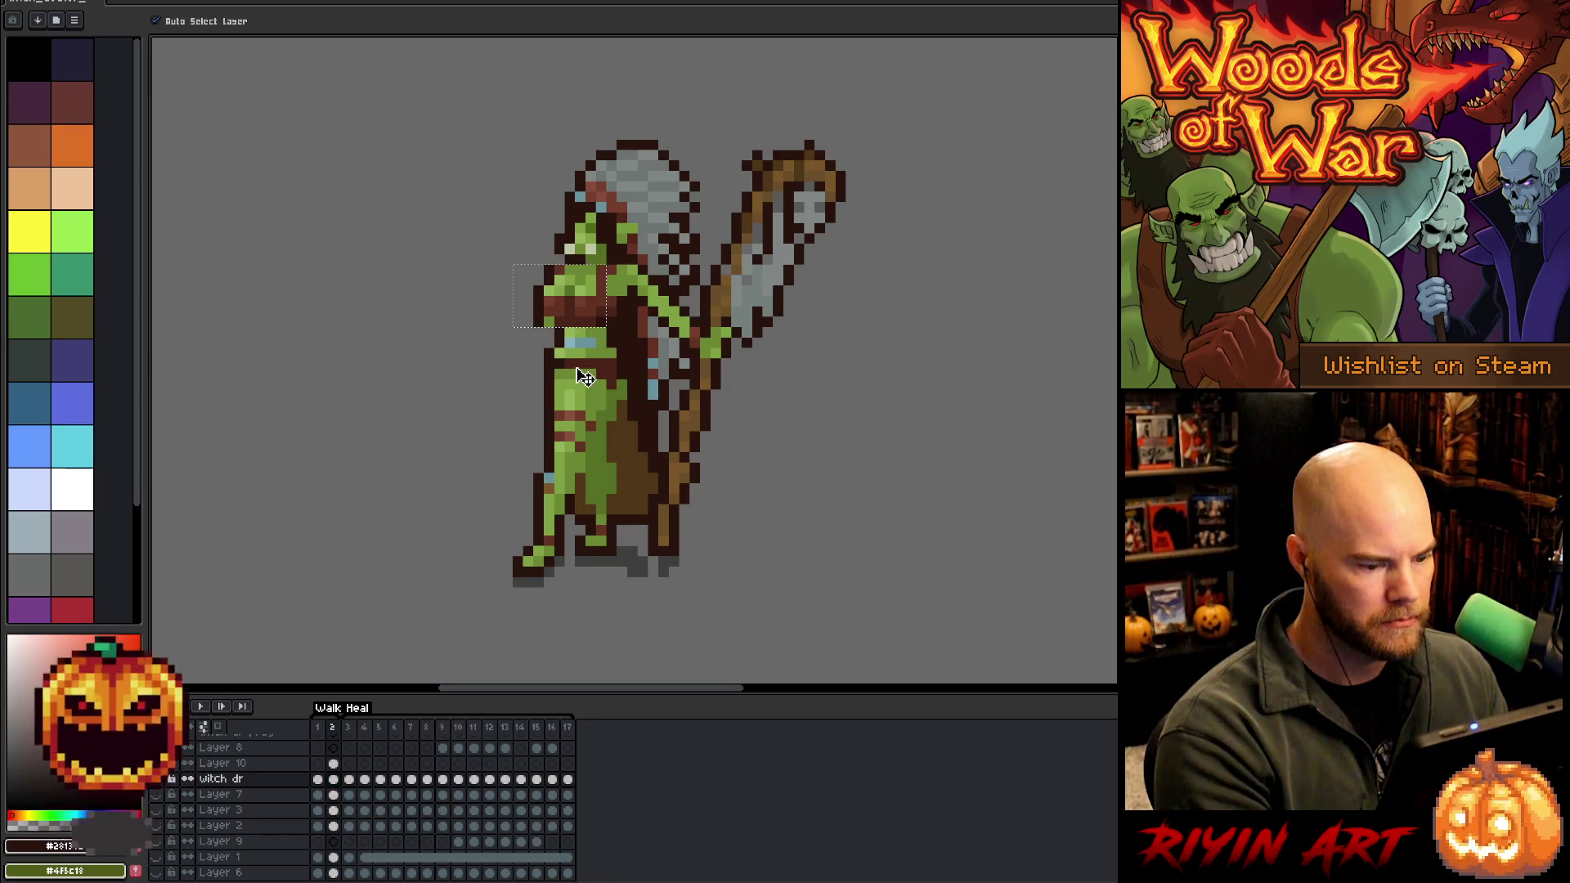
click(318, 763)
key(m)
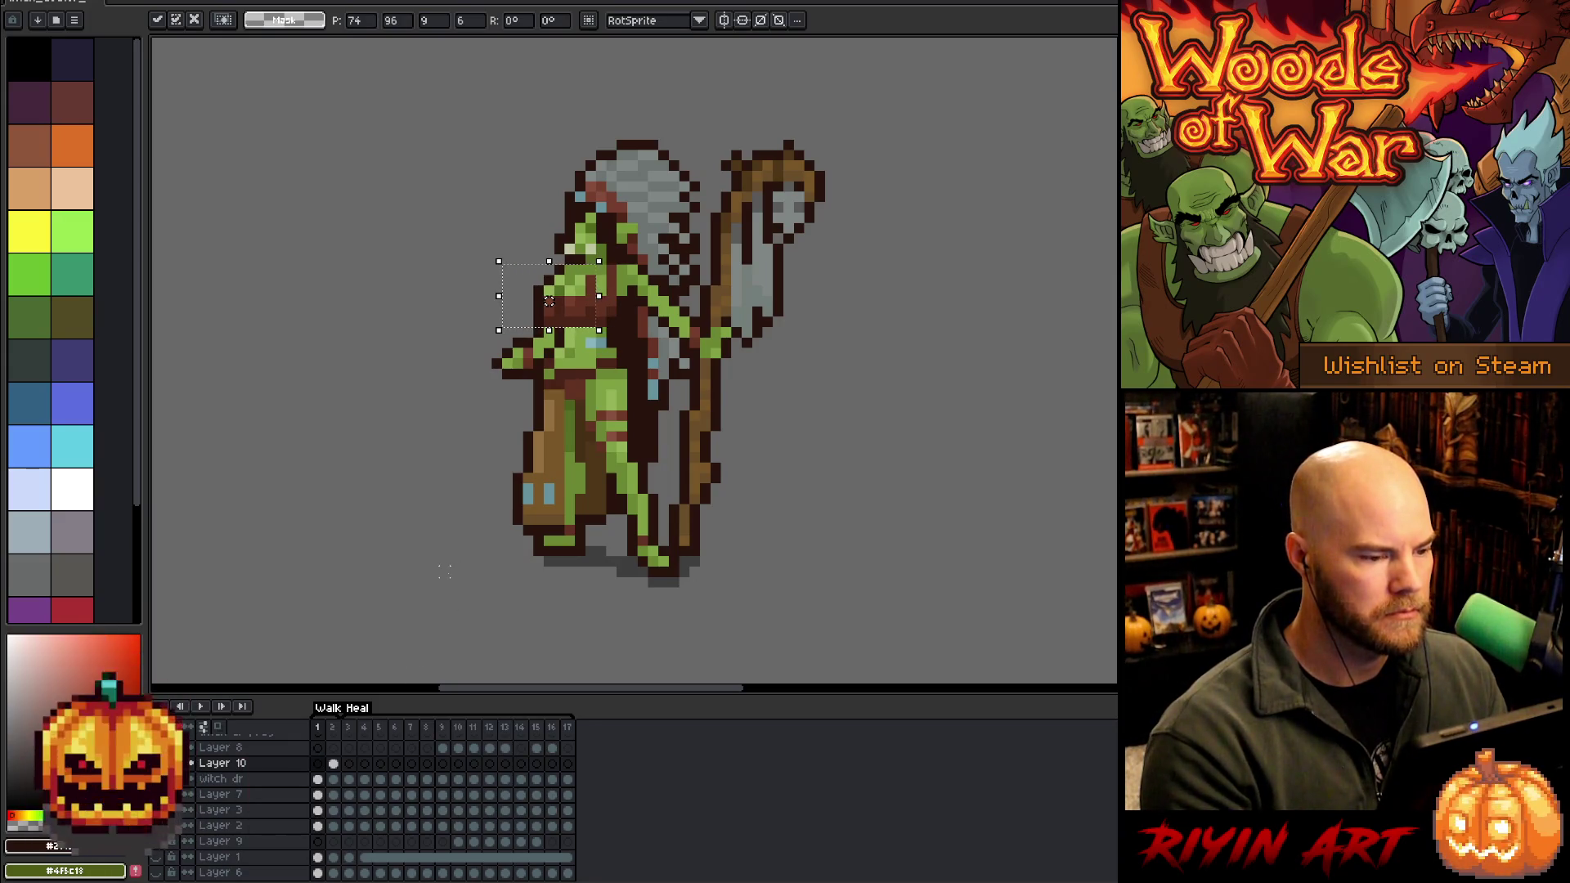
drag(549, 301, 559, 301)
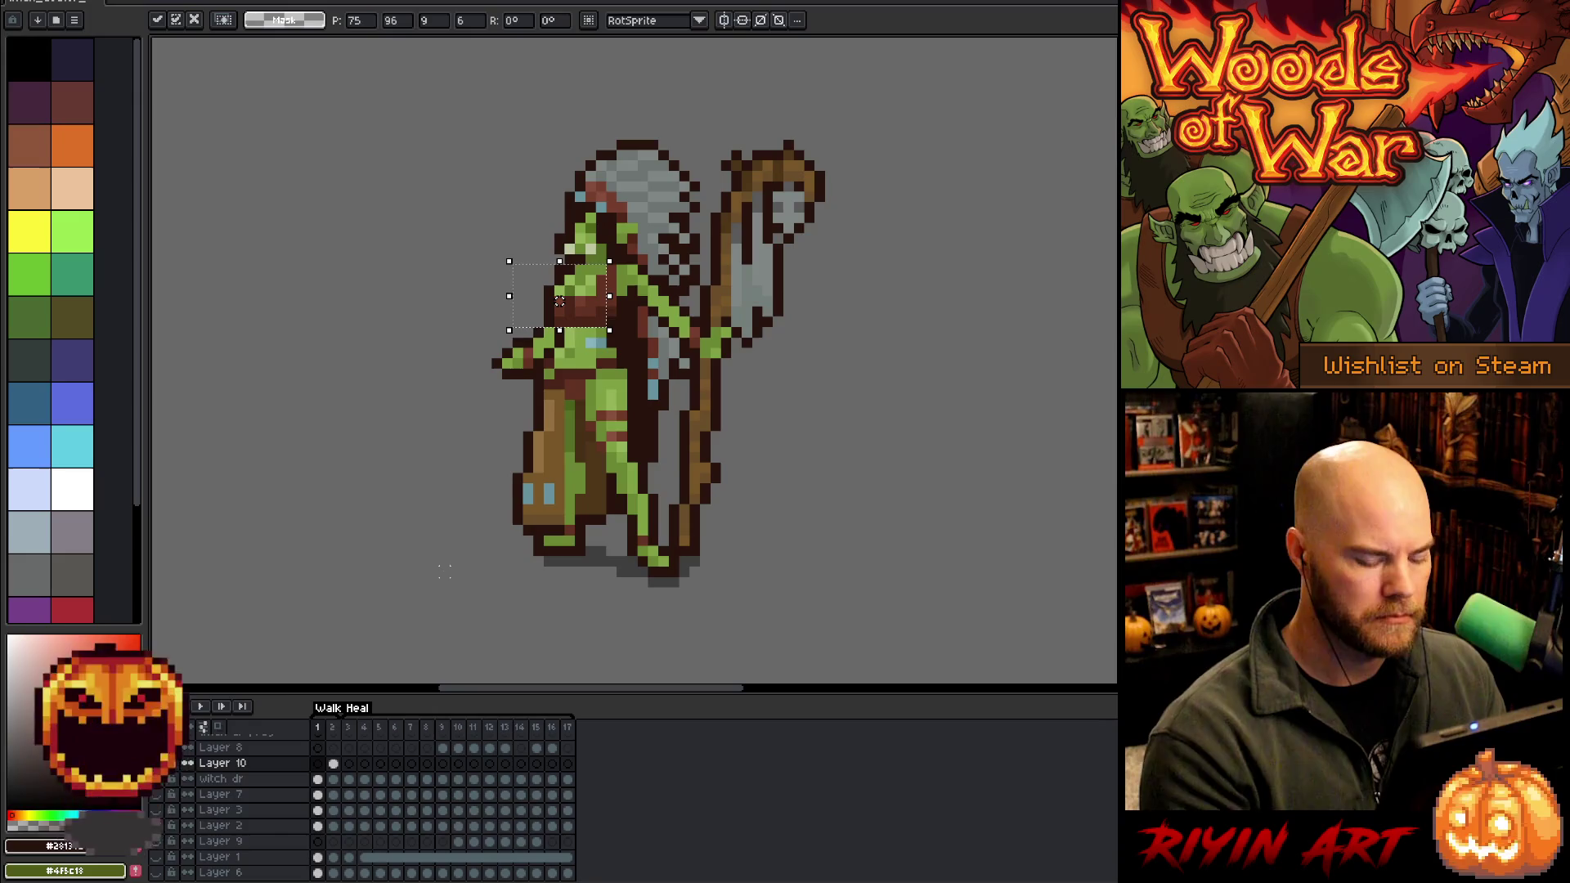
key(period)
Compare frames 1 and 2, nudge the chest piece a pixel left, deselect, and play the walk
key(comma)
key(period)
key(period)
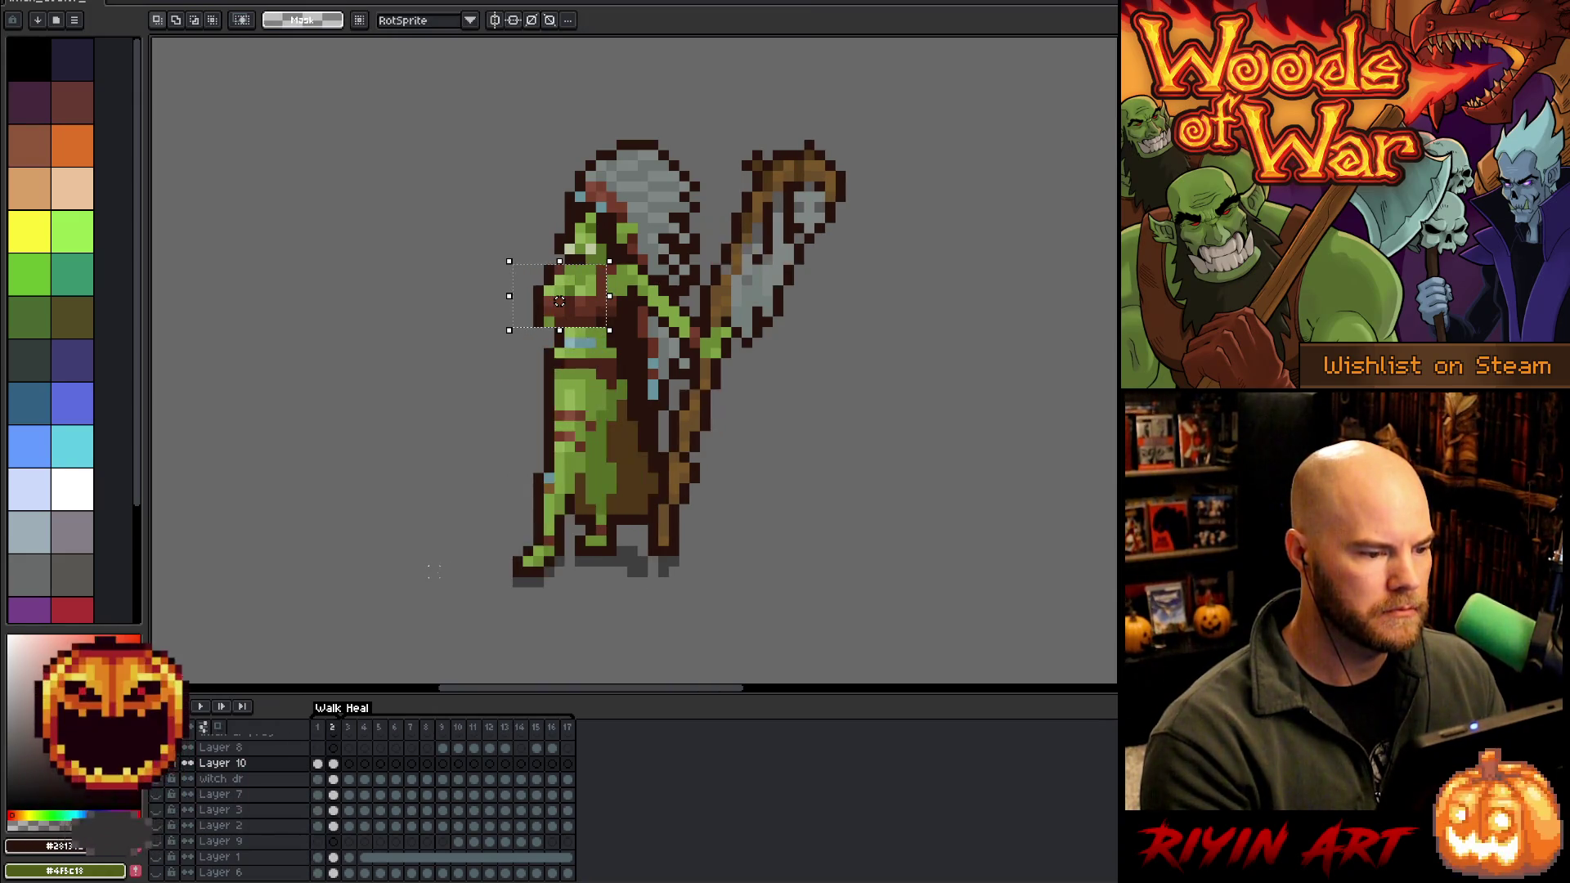
key(comma)
key(comma)
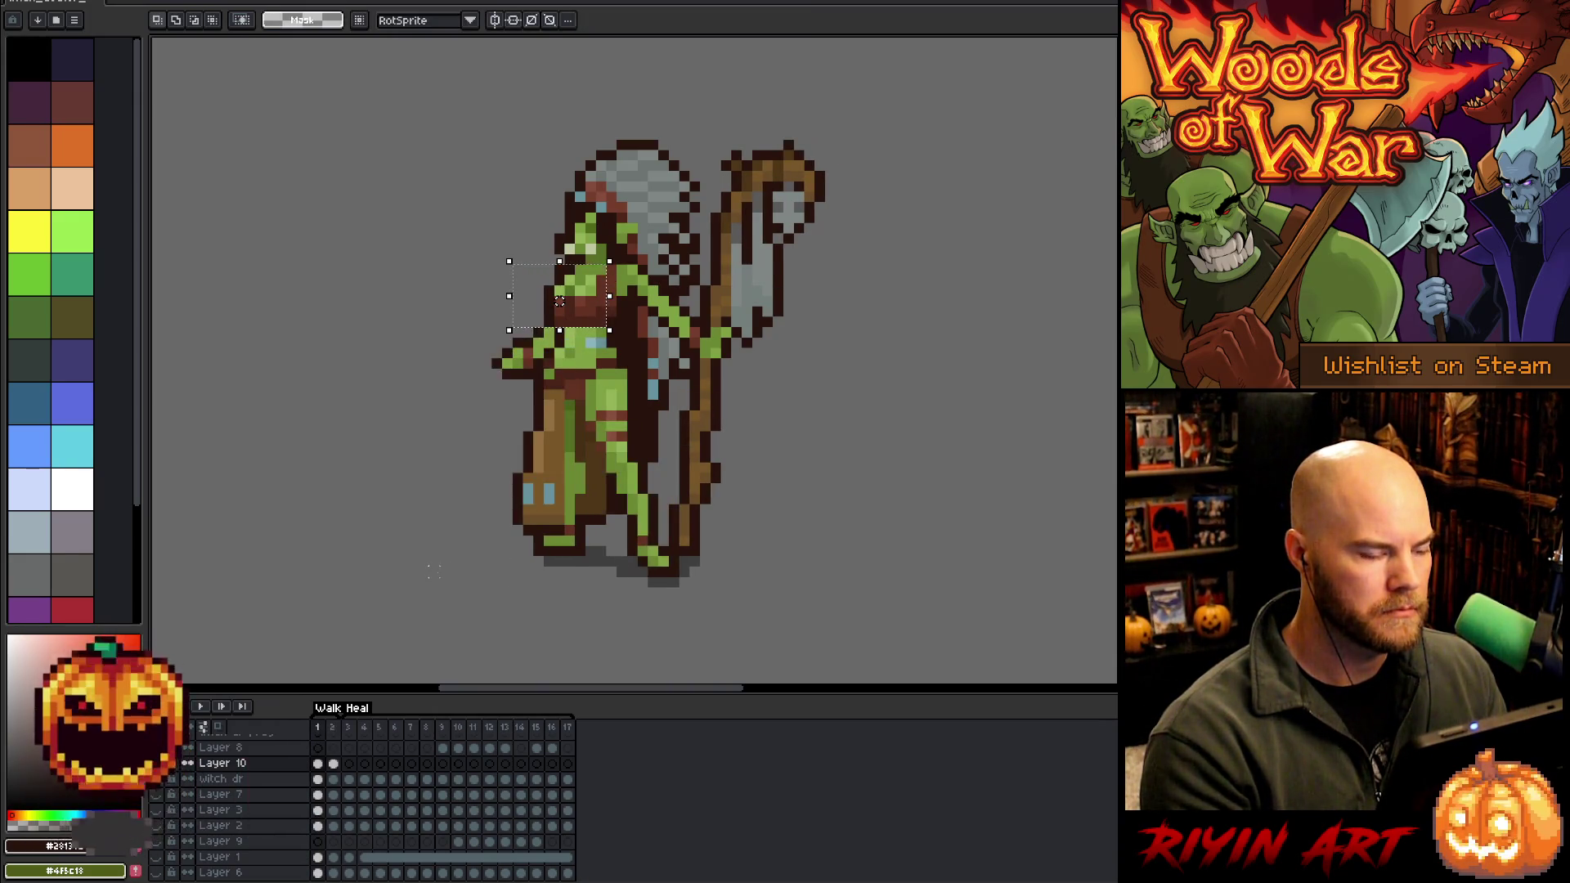
key(period)
key(comma)
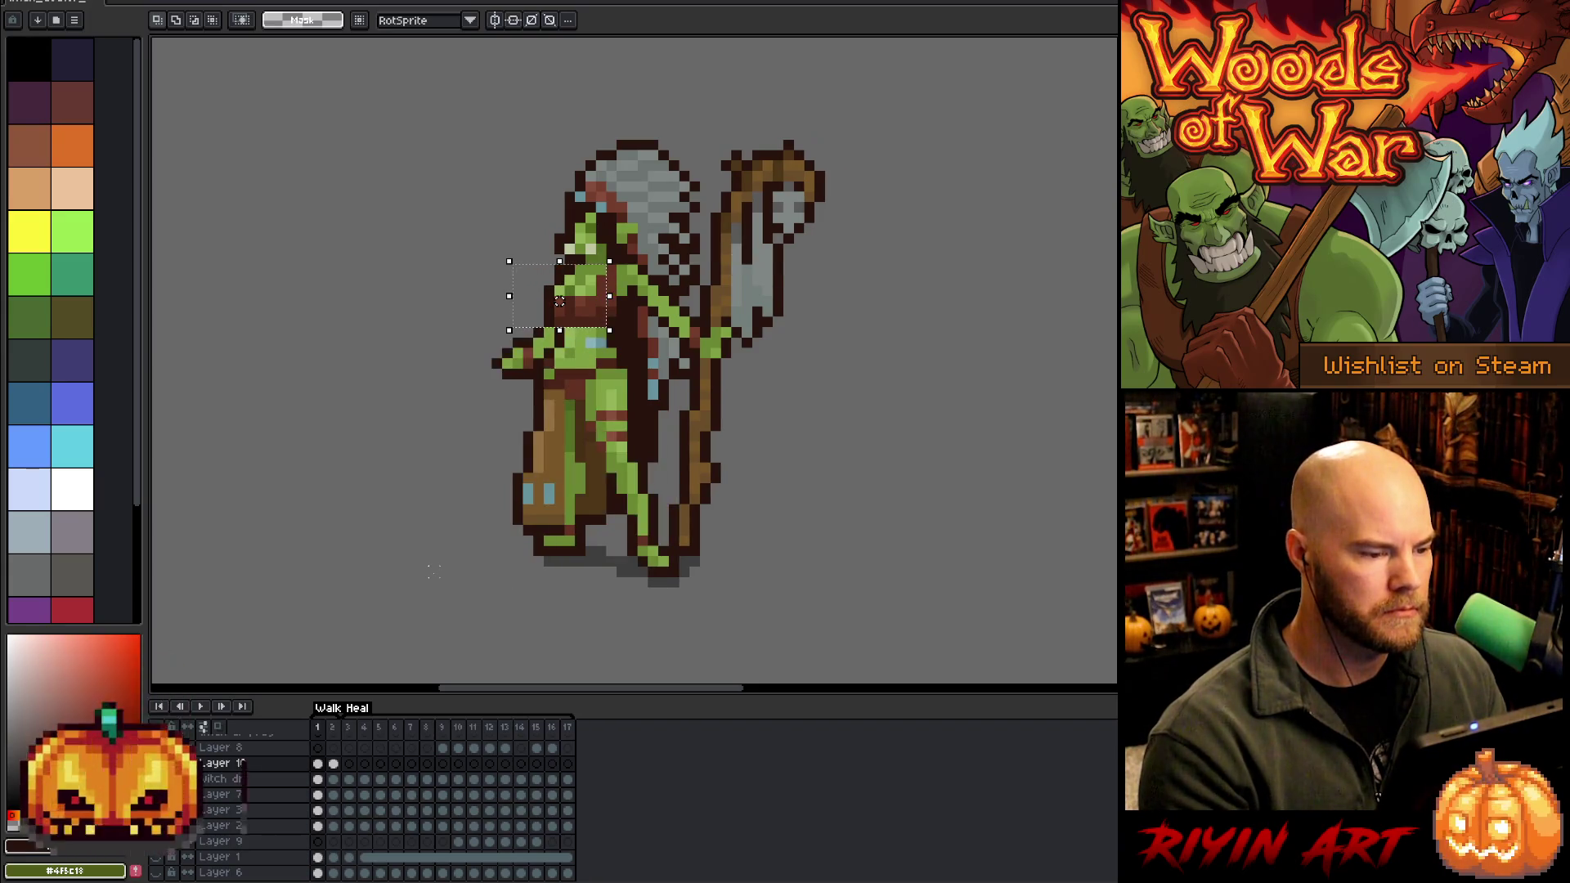
key(Left)
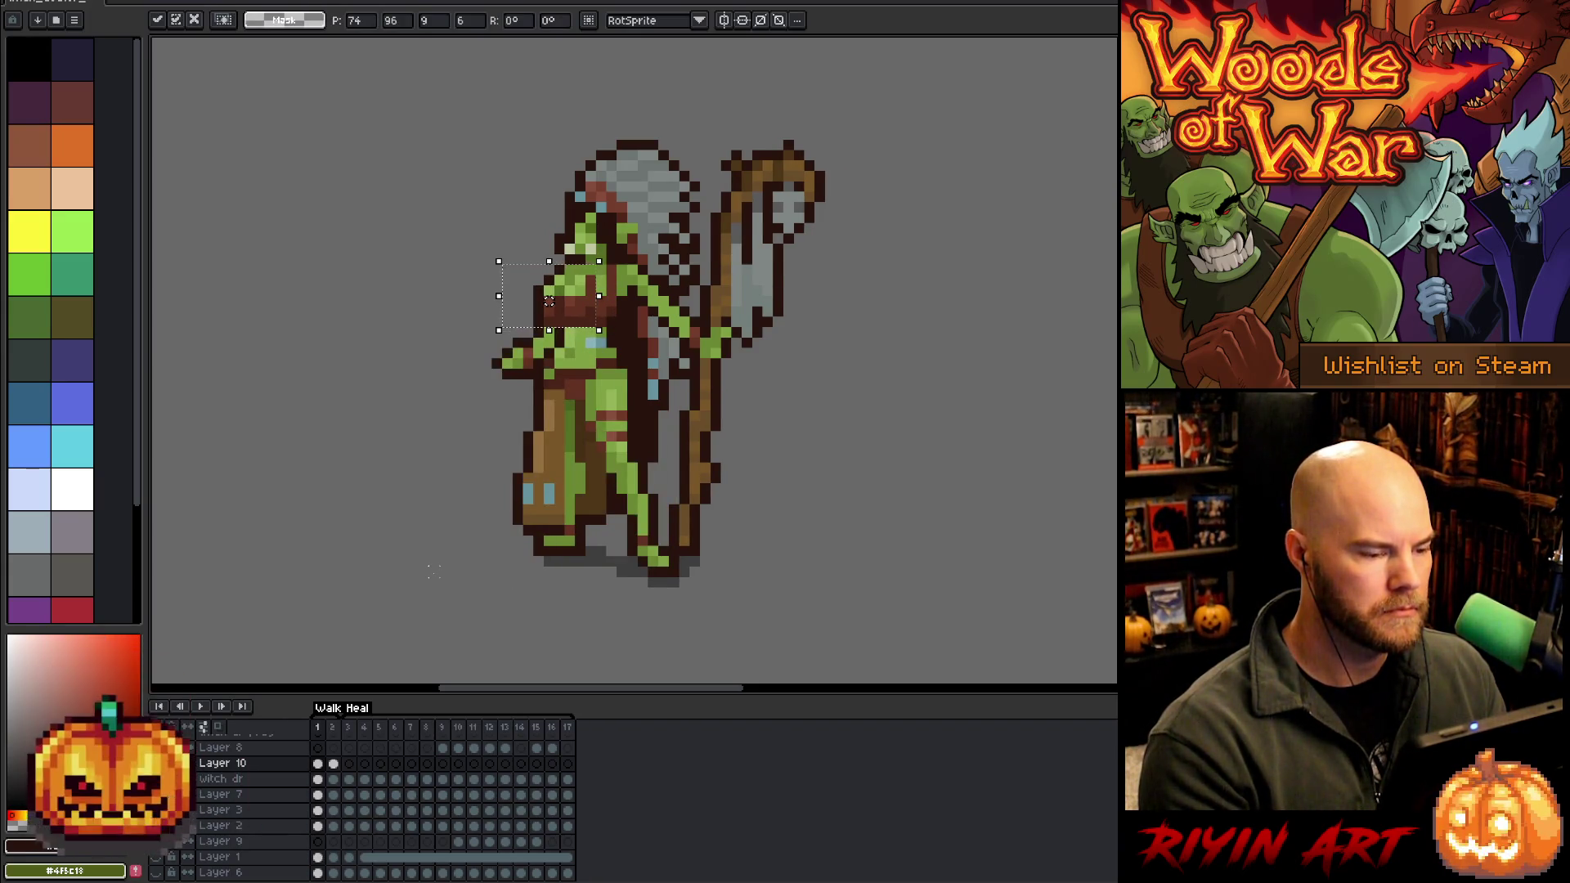
key(period)
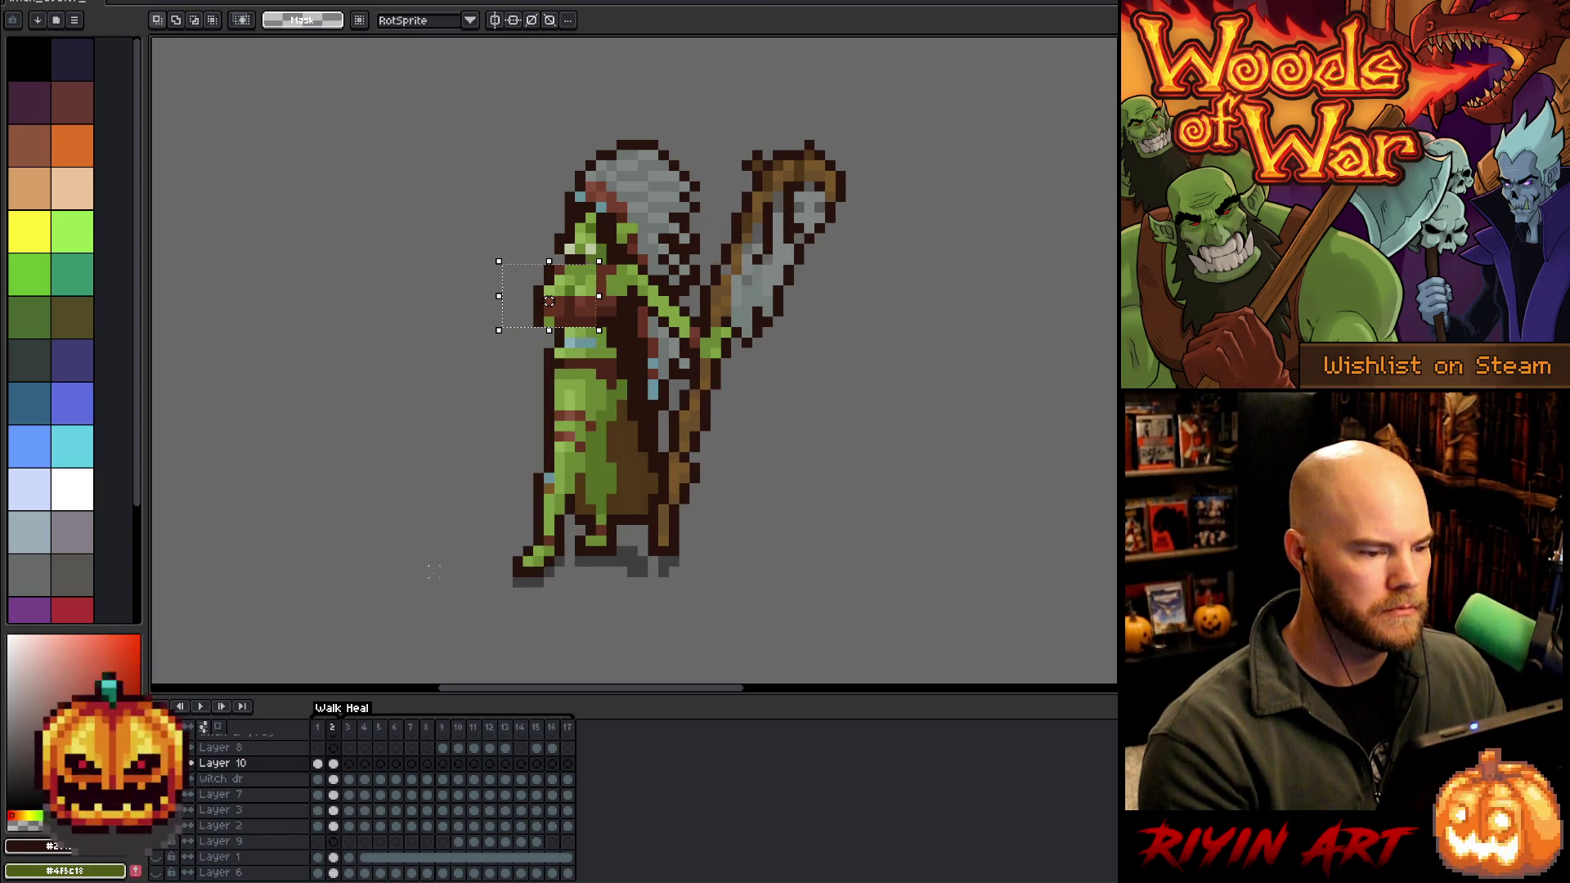
key(ctrl+d)
key(Return)
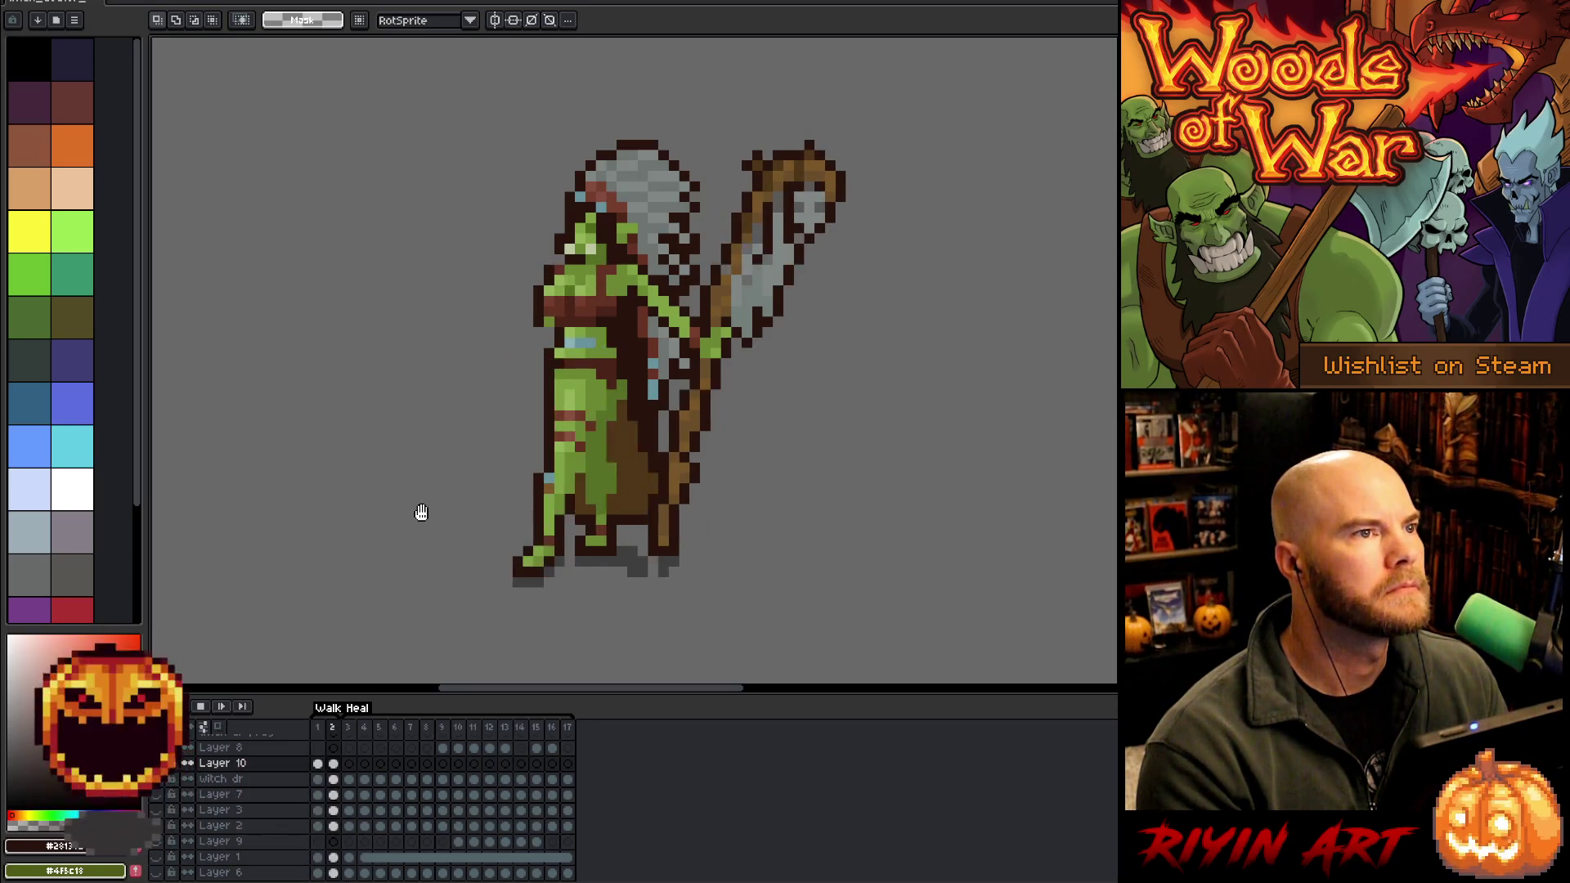
Restart playback, then sample the robe's dark brown from the witch dr frame 2 cel
click(338, 761)
click(334, 763)
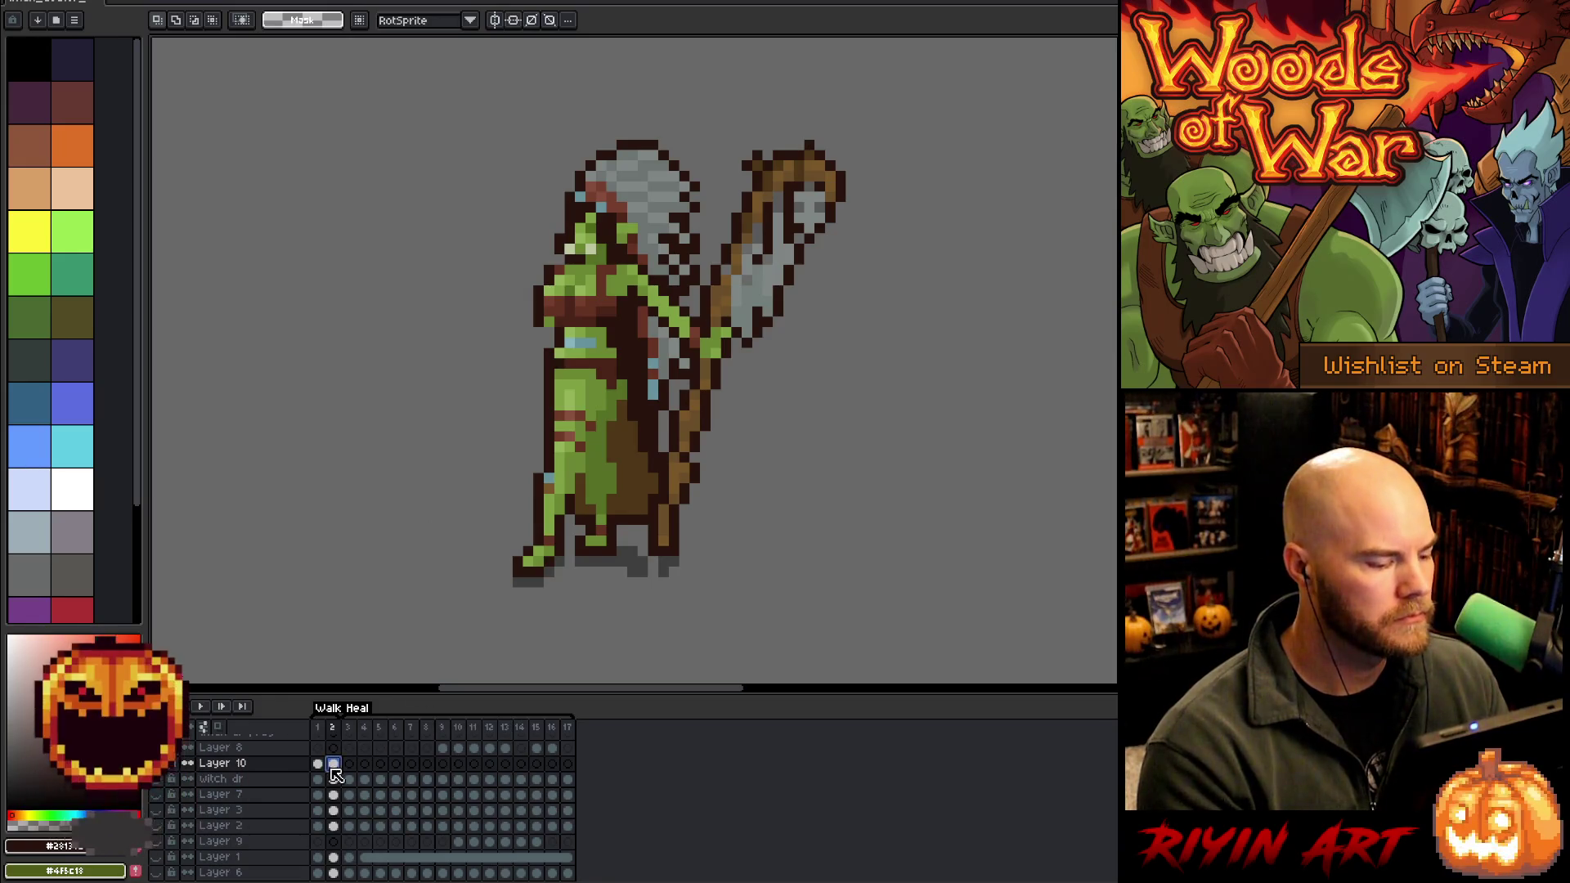
key(Return)
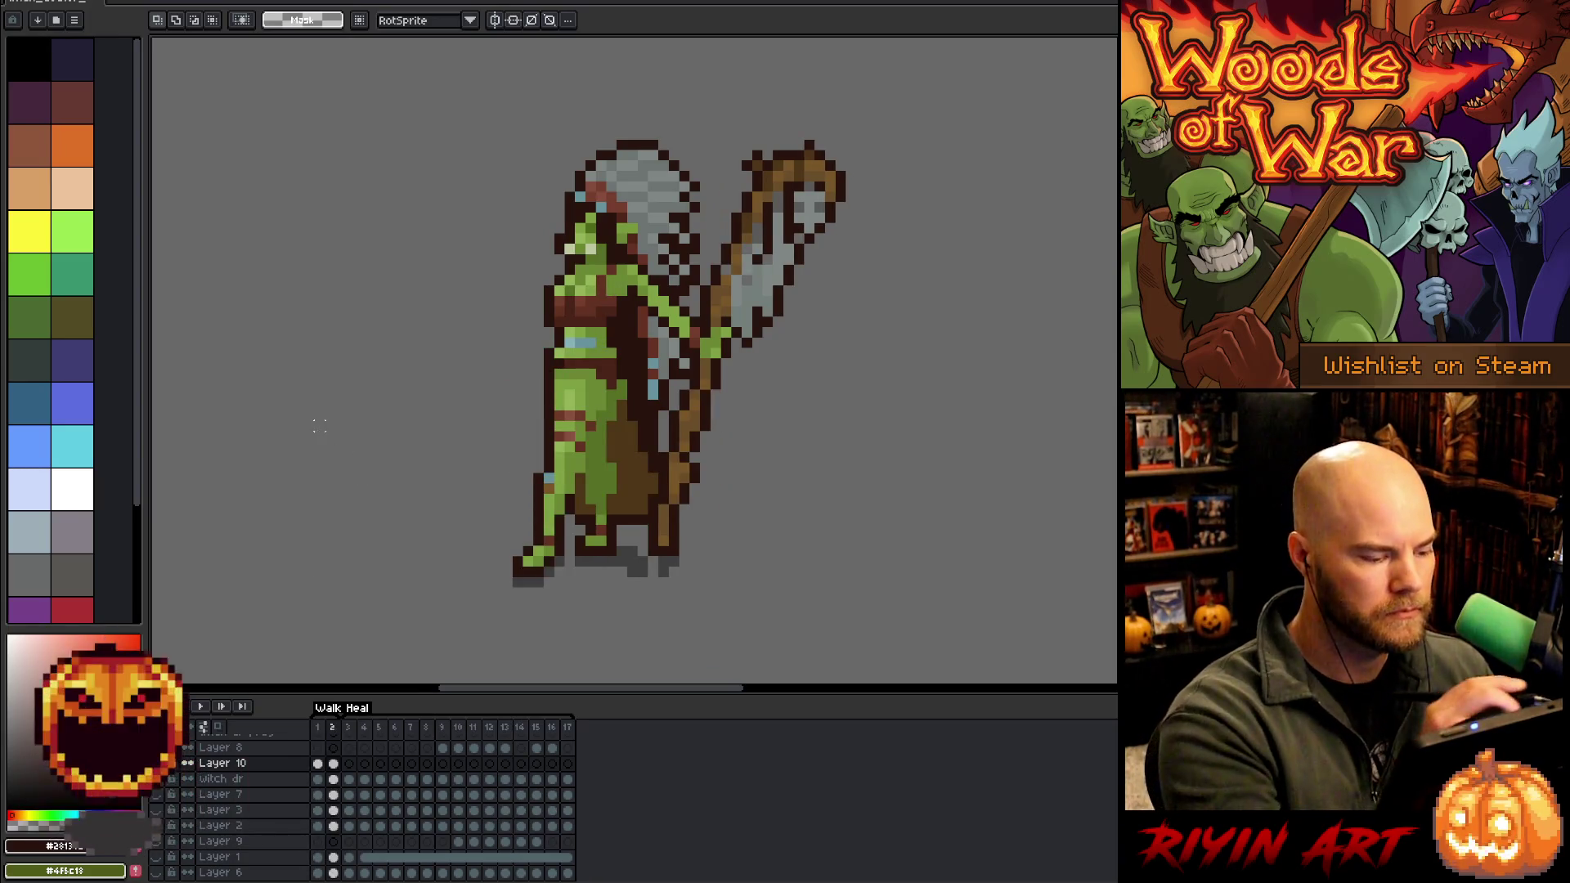
click(334, 780)
key(b)
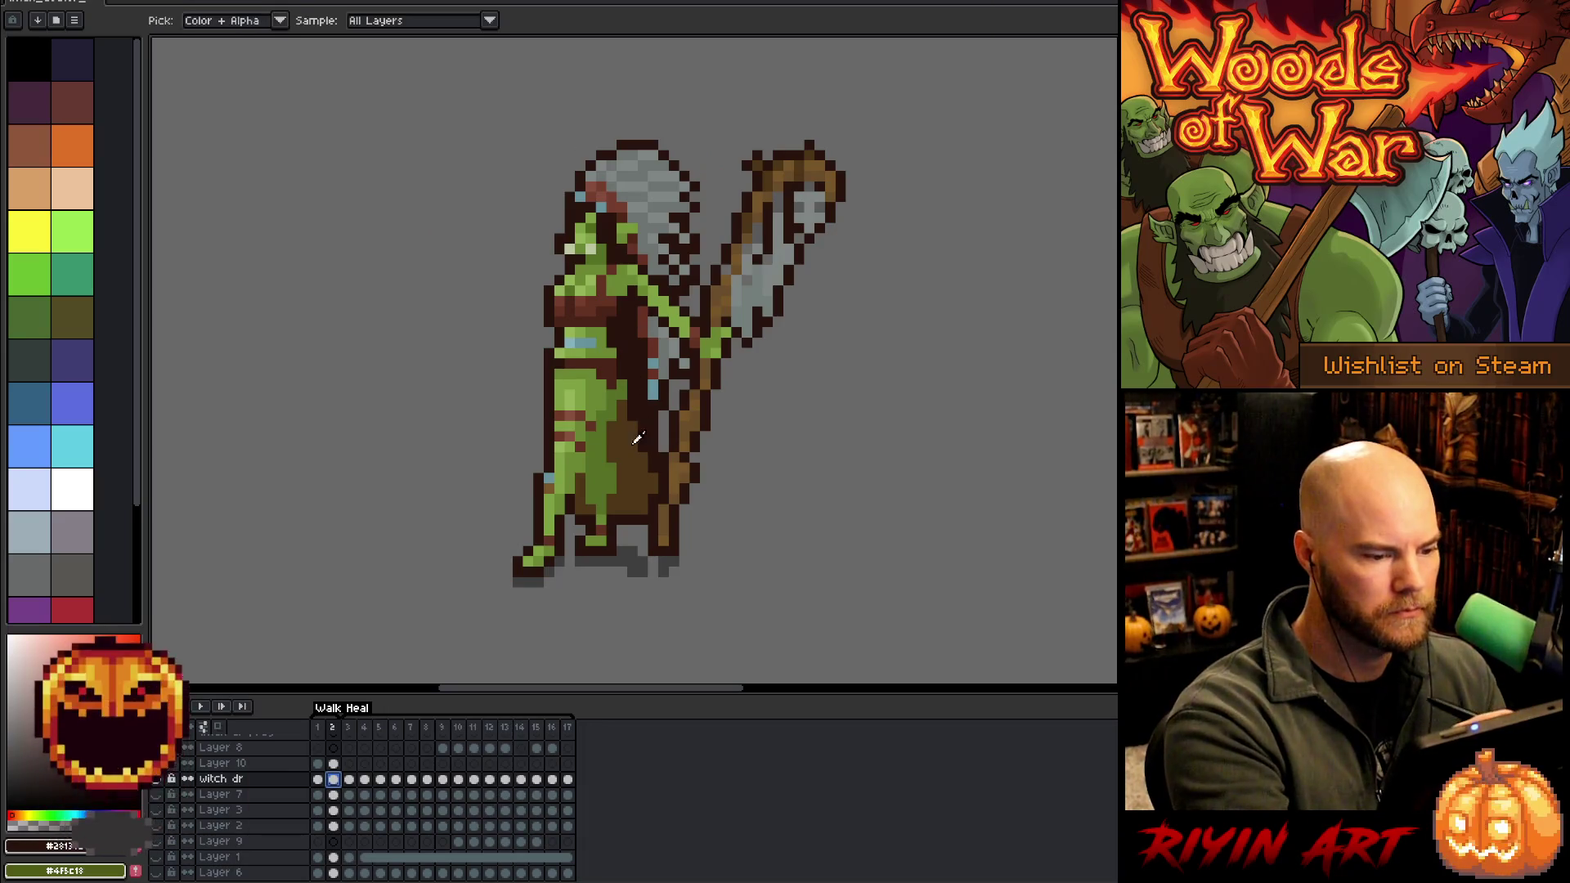
click(626, 384)
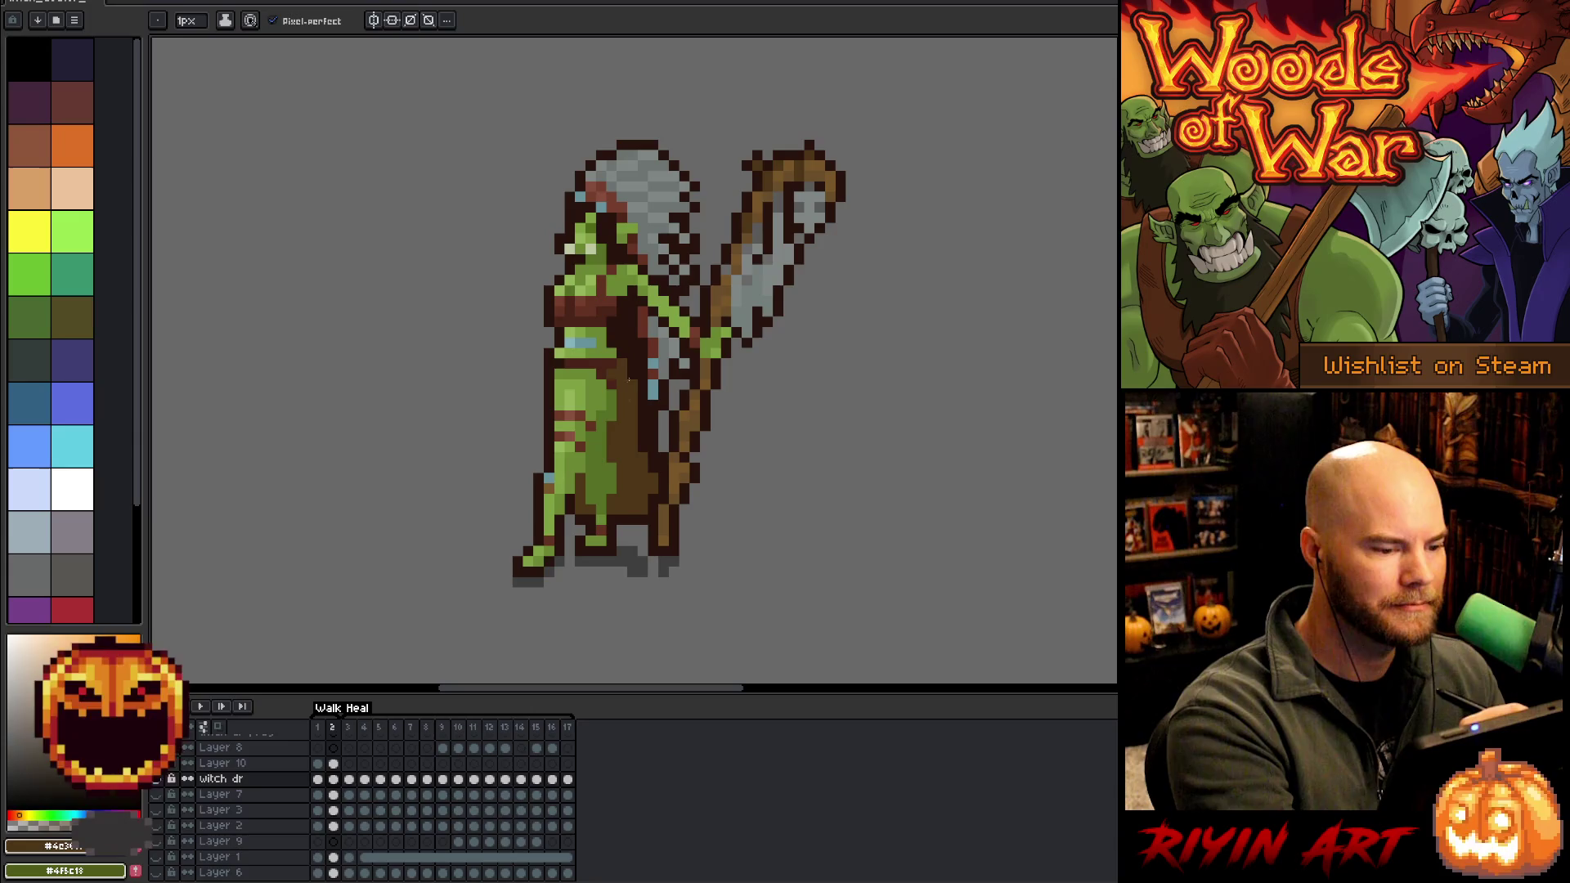
alt+click(619, 341)
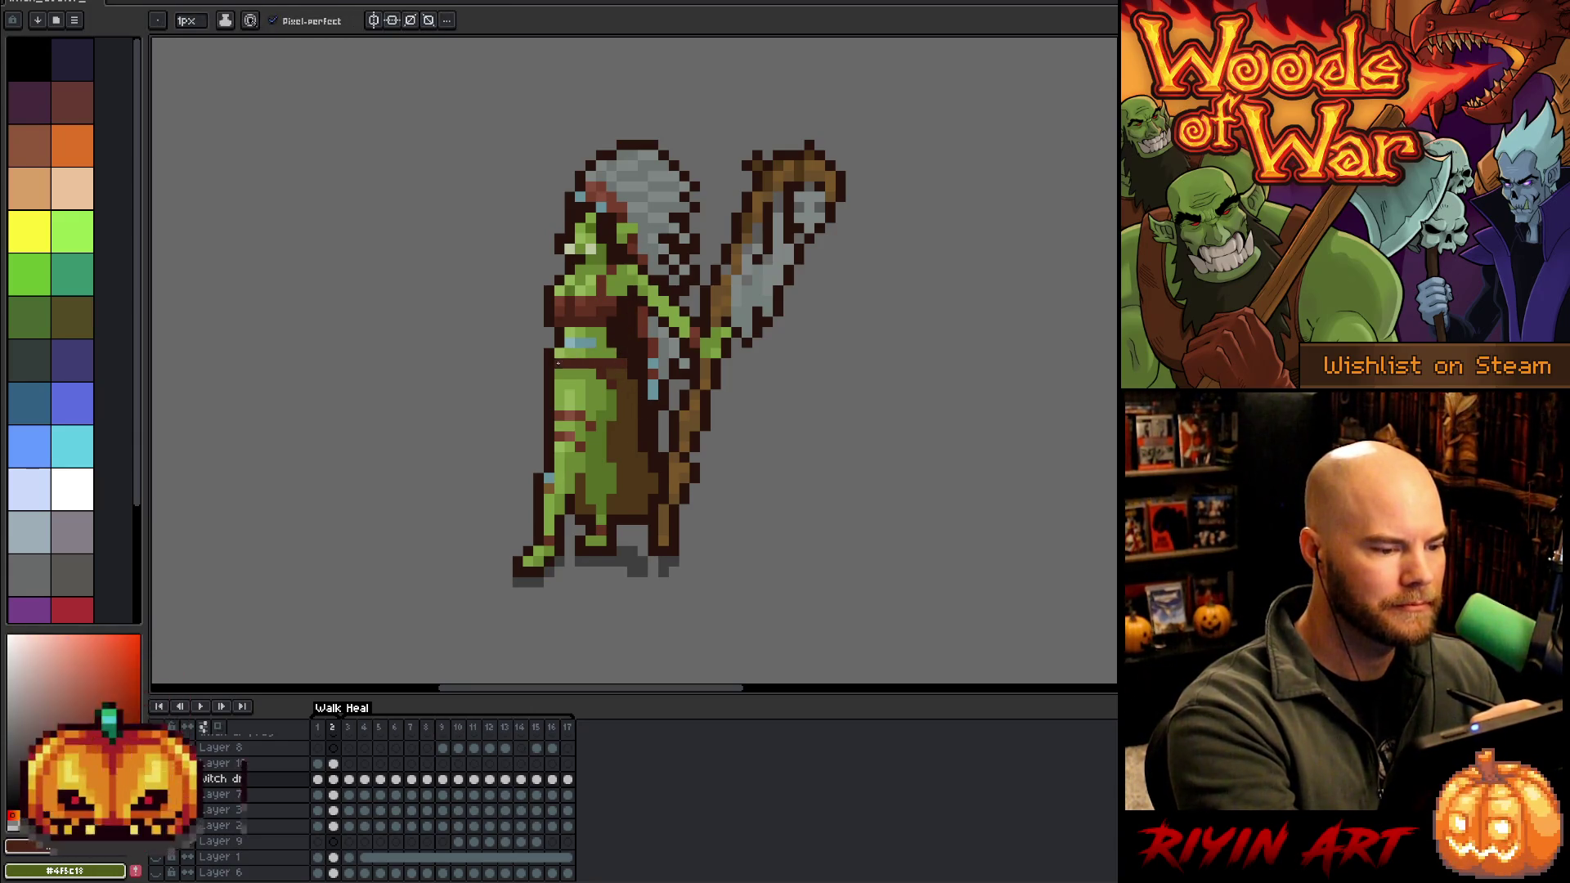
Replay the walk cycle, then lasso the staff head on frame 2
key(Return)
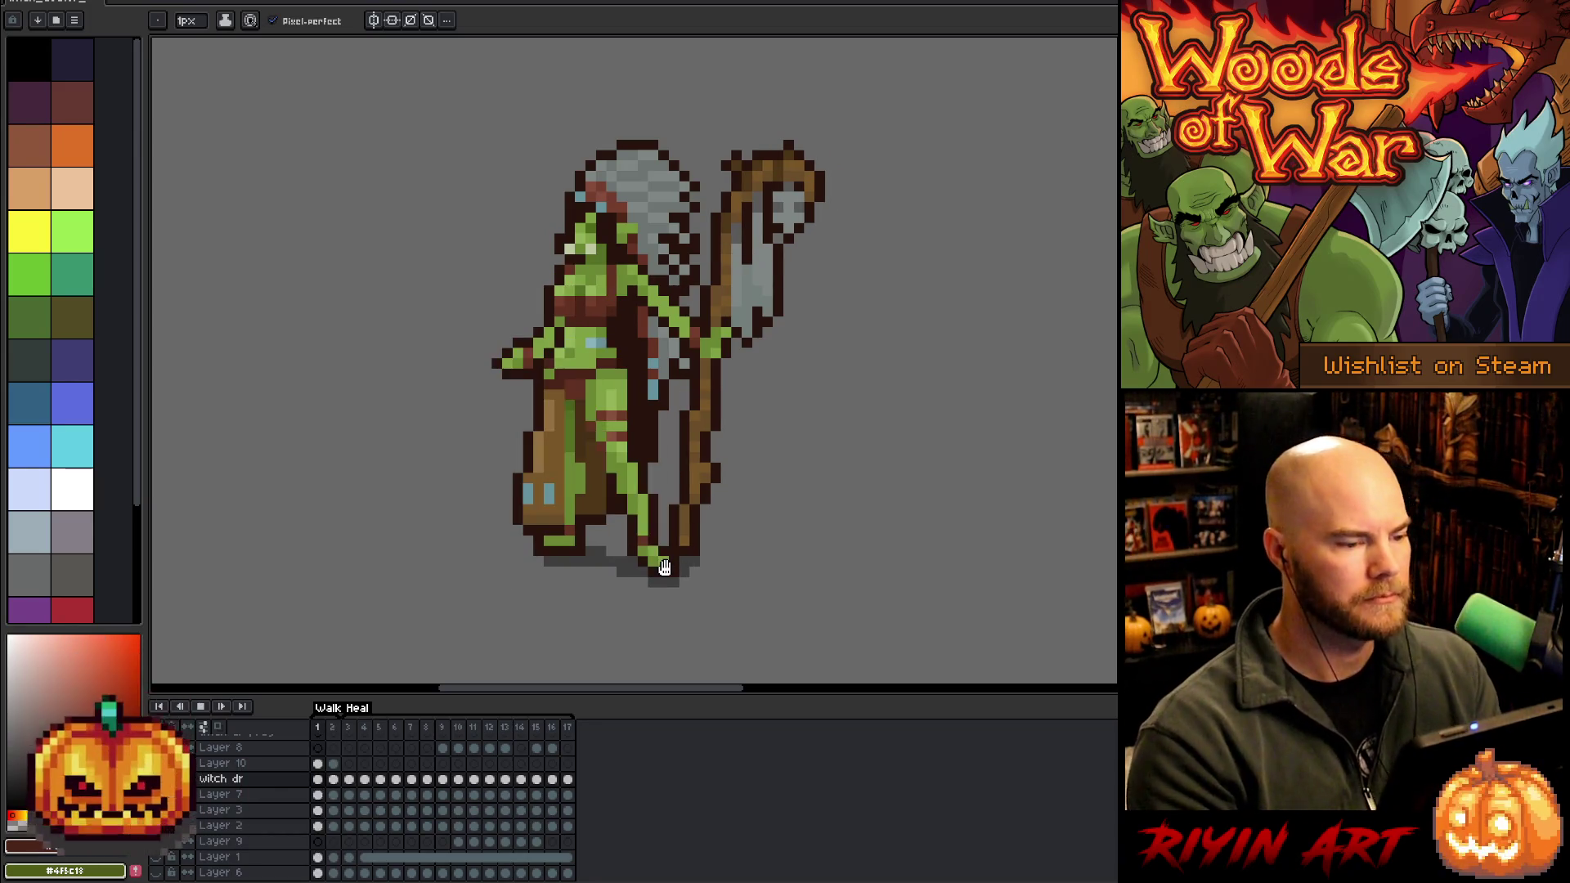
key(Return)
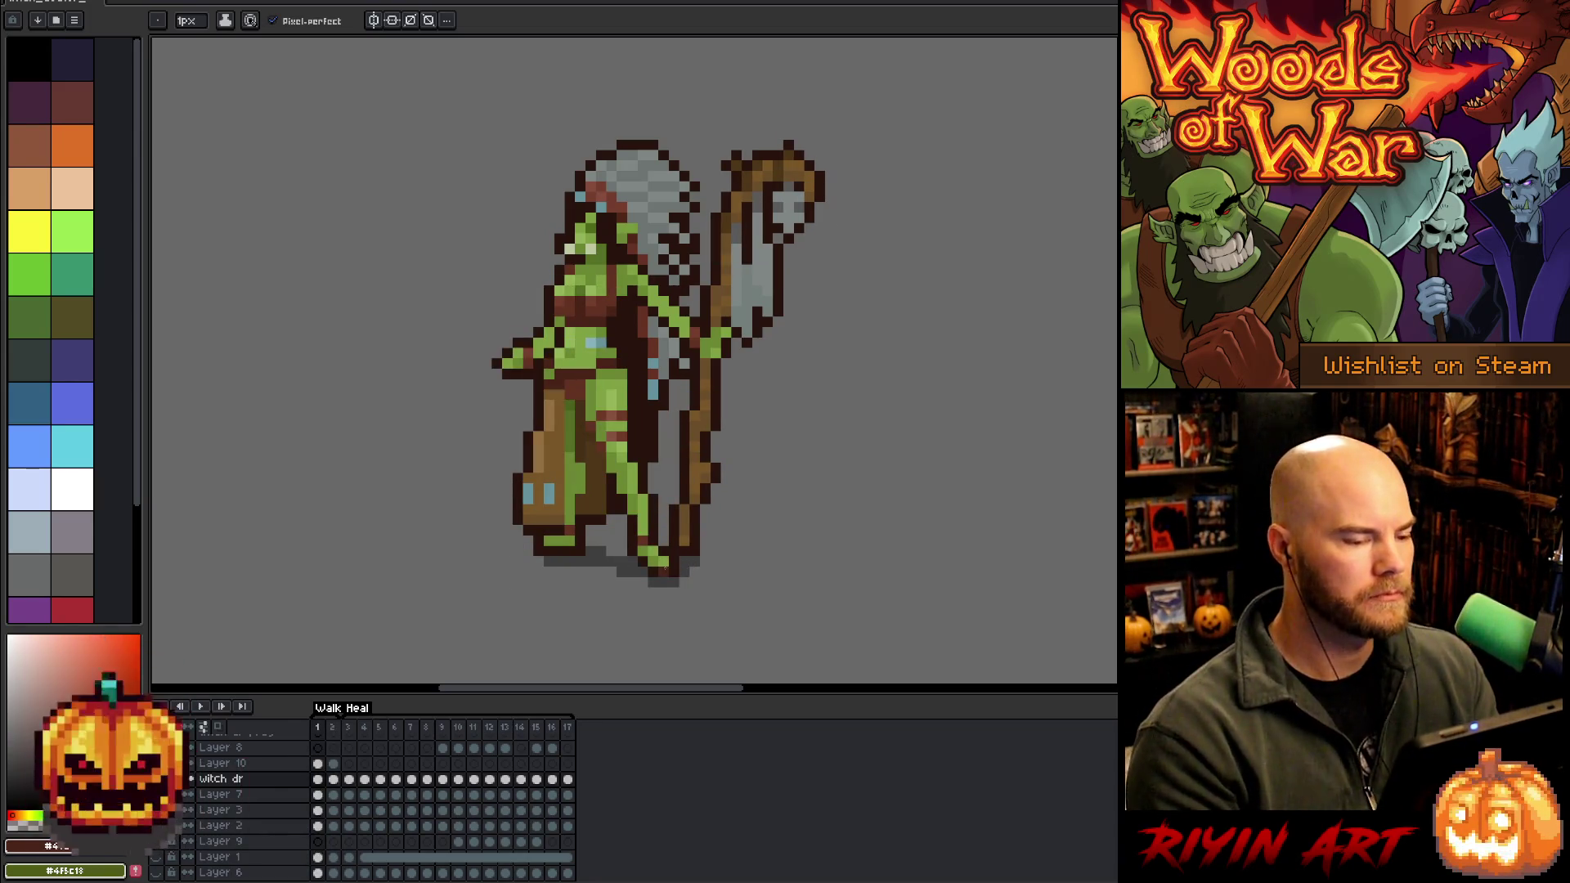
key(Return)
key(Return)
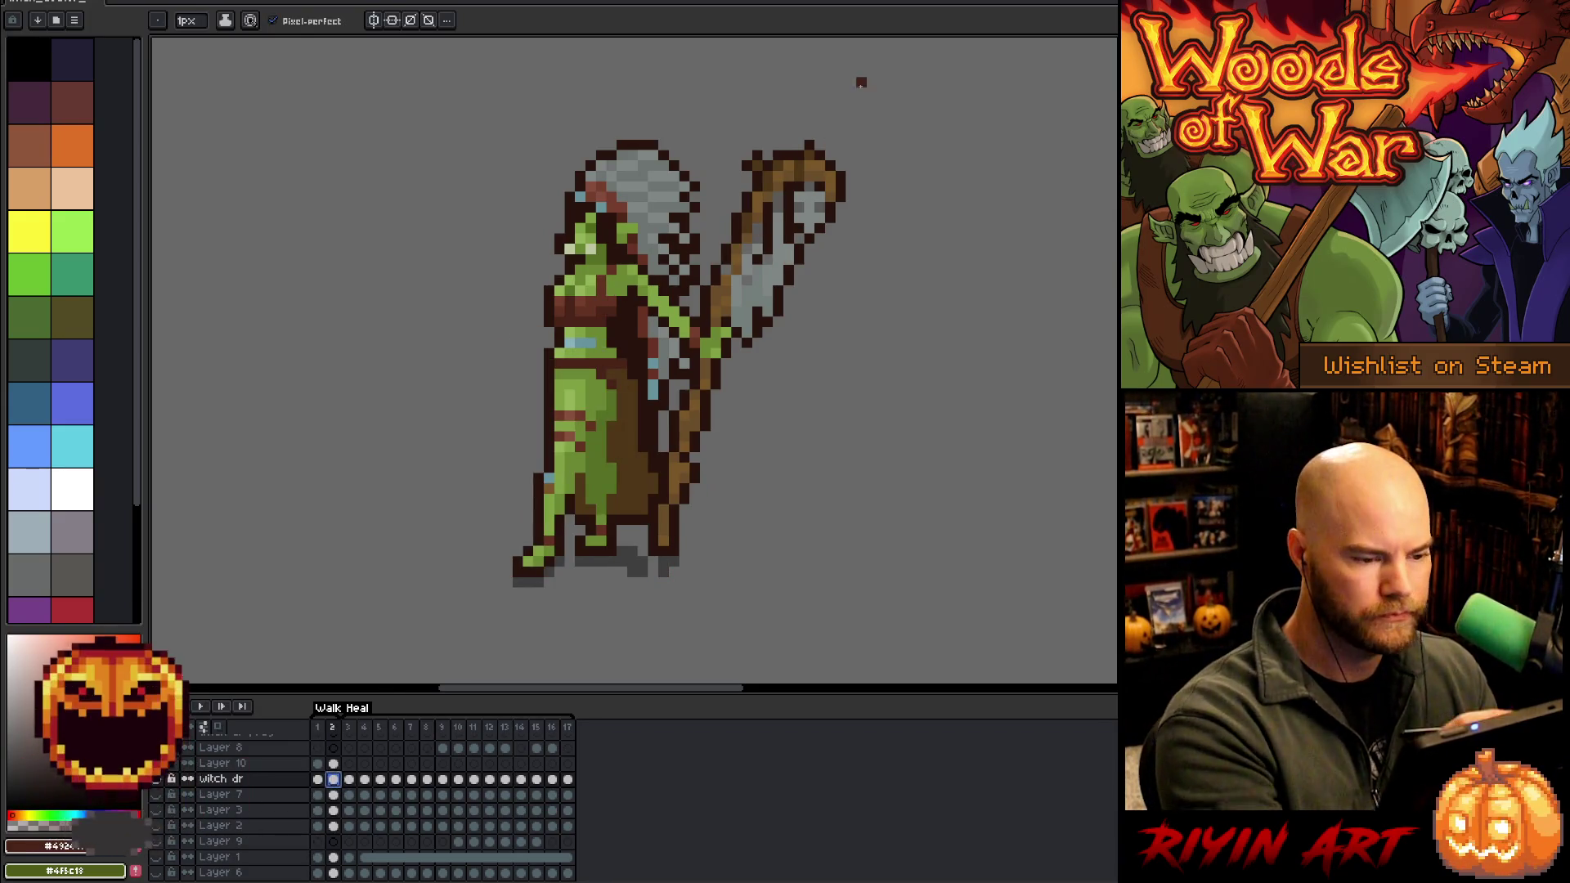
key(q)
mouse_move(896, 242)
mouse_down()
mouse_move(860, 150)
mouse_move(744, 152)
mouse_move(661, 442)
mouse_move(671, 491)
mouse_move(733, 499)
mouse_move(773, 458)
mouse_up()
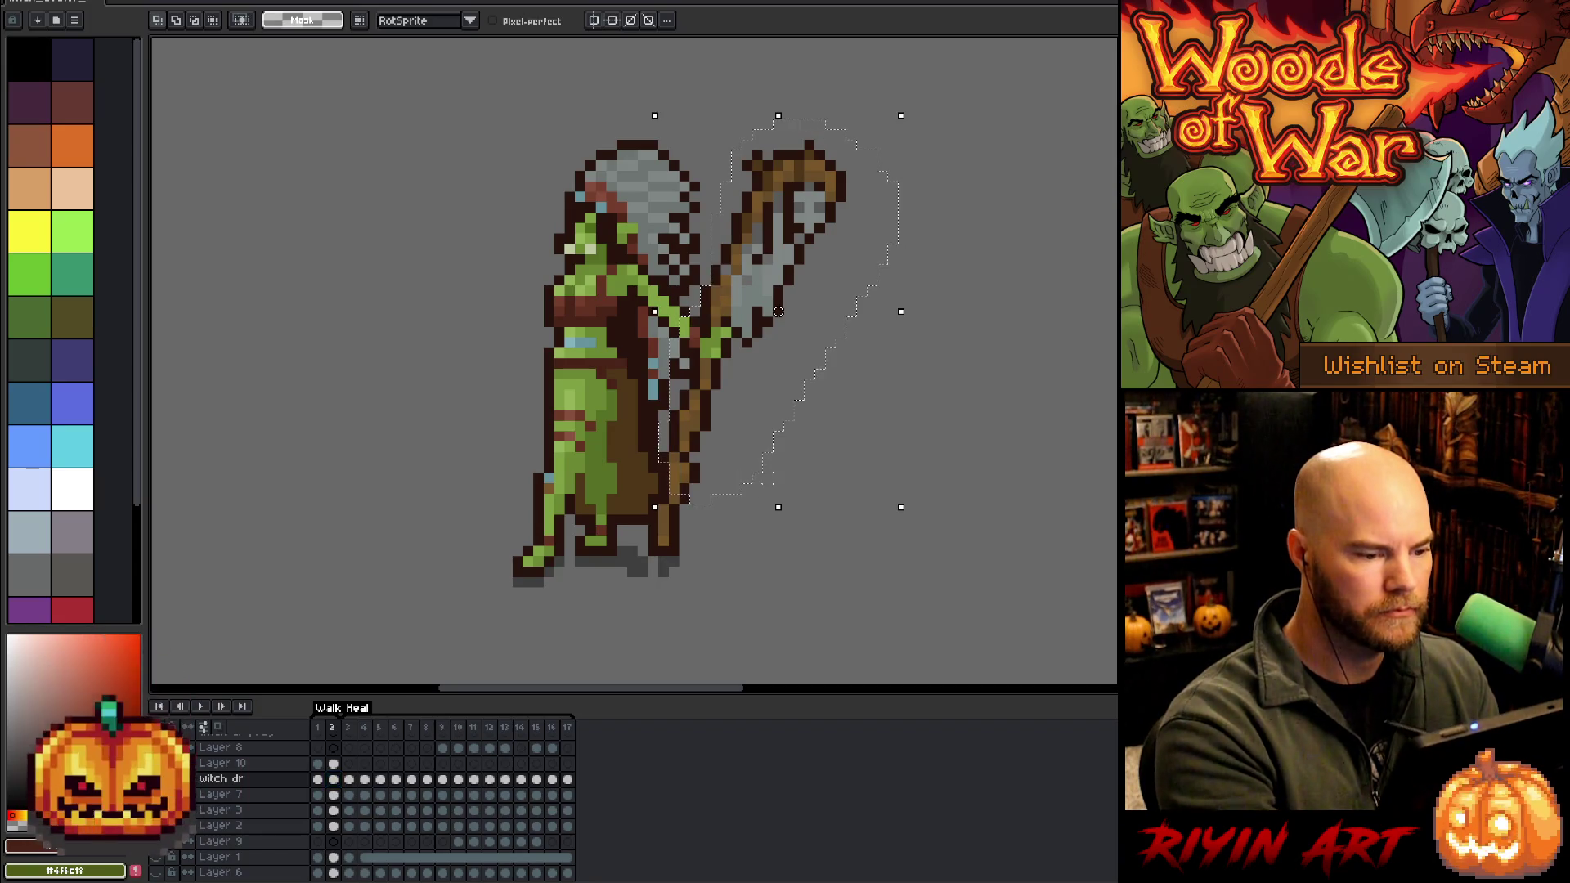
Extend the selection down the staff shaft and move the whole staff one pixel right on frame 2
drag(778, 312, 778, 311)
key(Return)
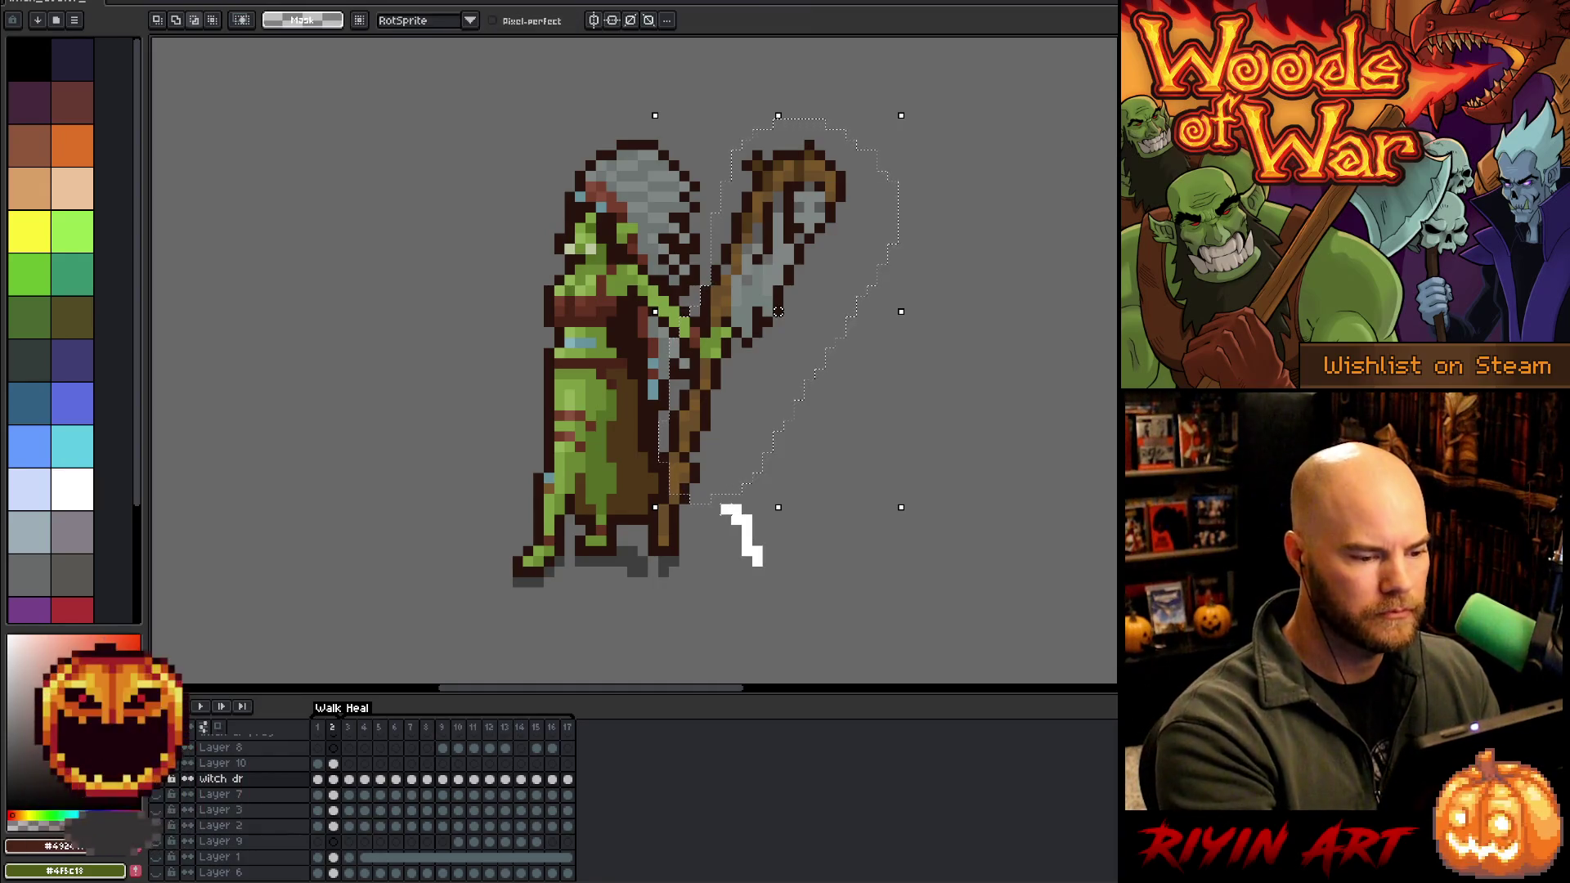
drag(715, 497, 680, 497)
mouse_move(746, 544)
mouse_down()
mouse_move(744, 504)
mouse_move(659, 476)
mouse_move(702, 537)
mouse_move(740, 547)
mouse_up()
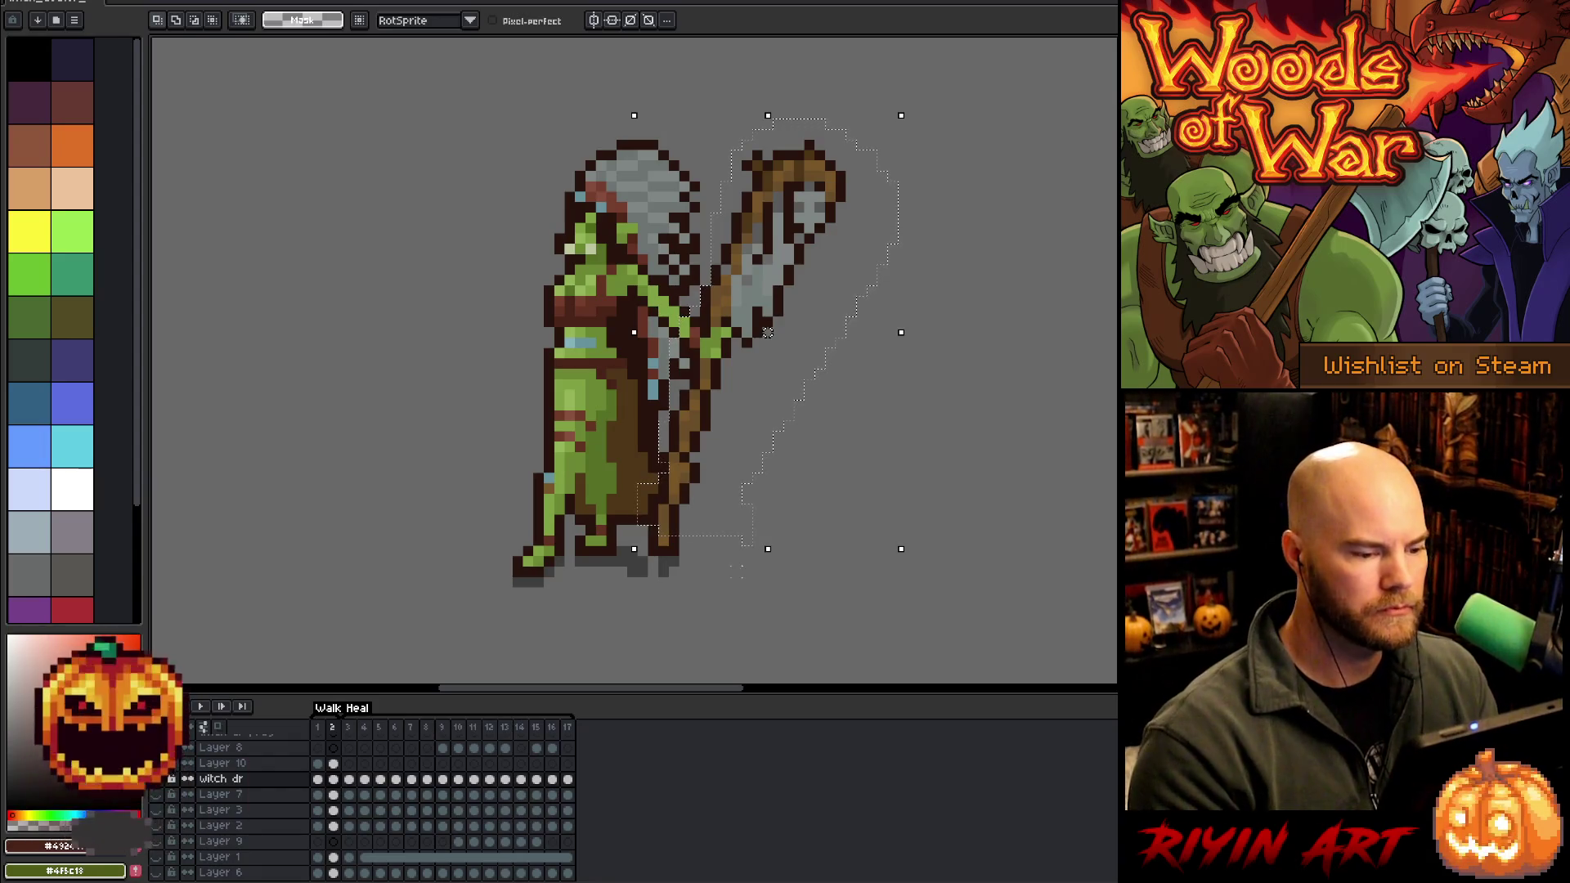
drag(768, 332, 779, 332)
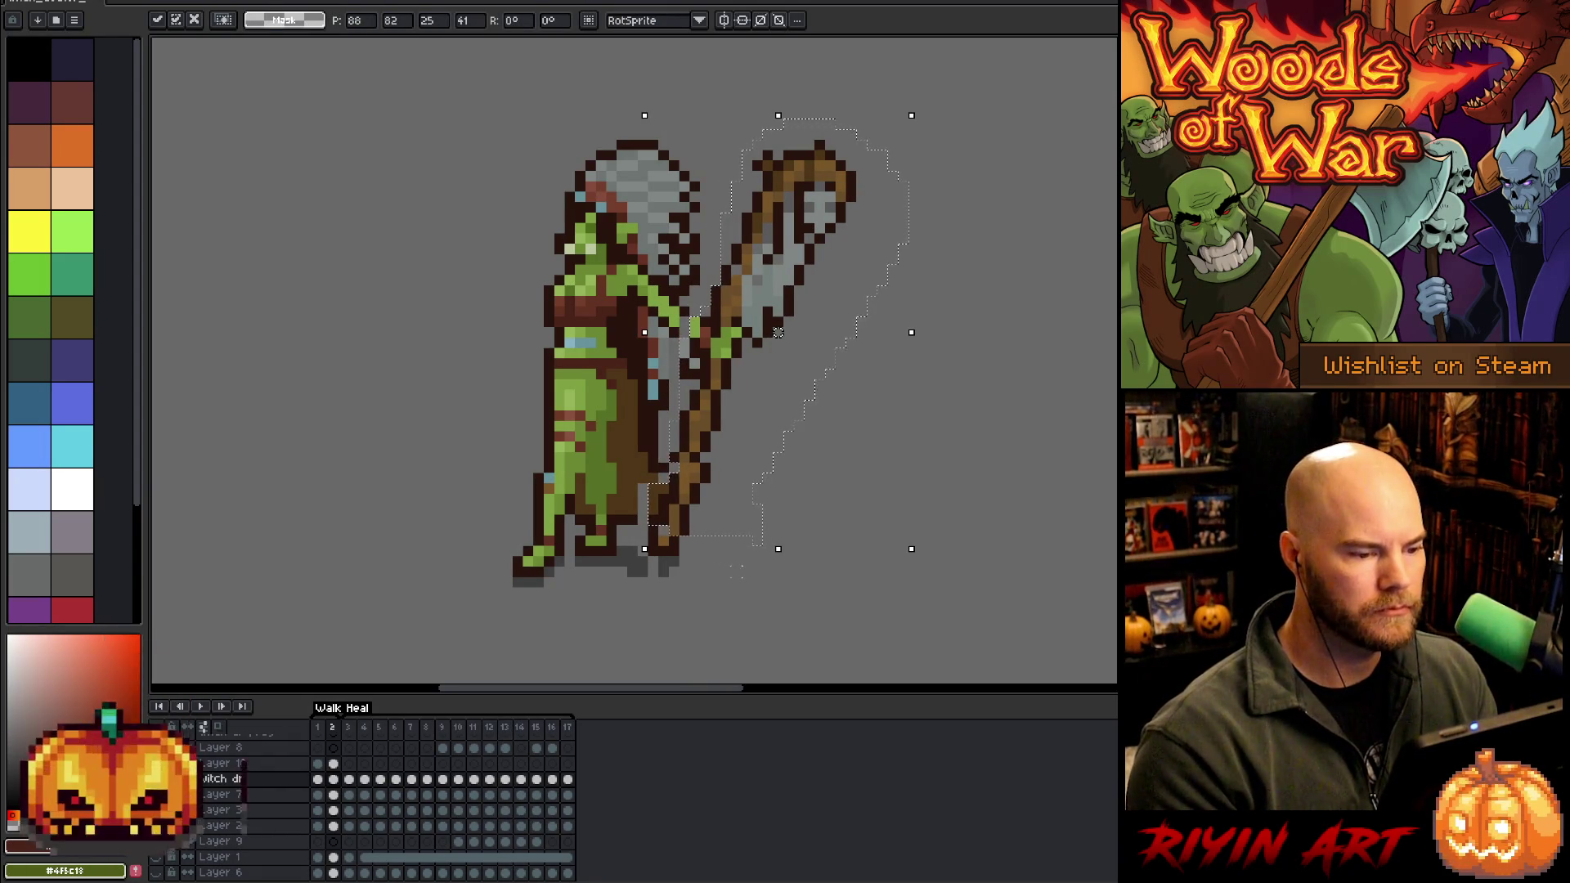
key(ctrl+d)
key(b)
key(alt)
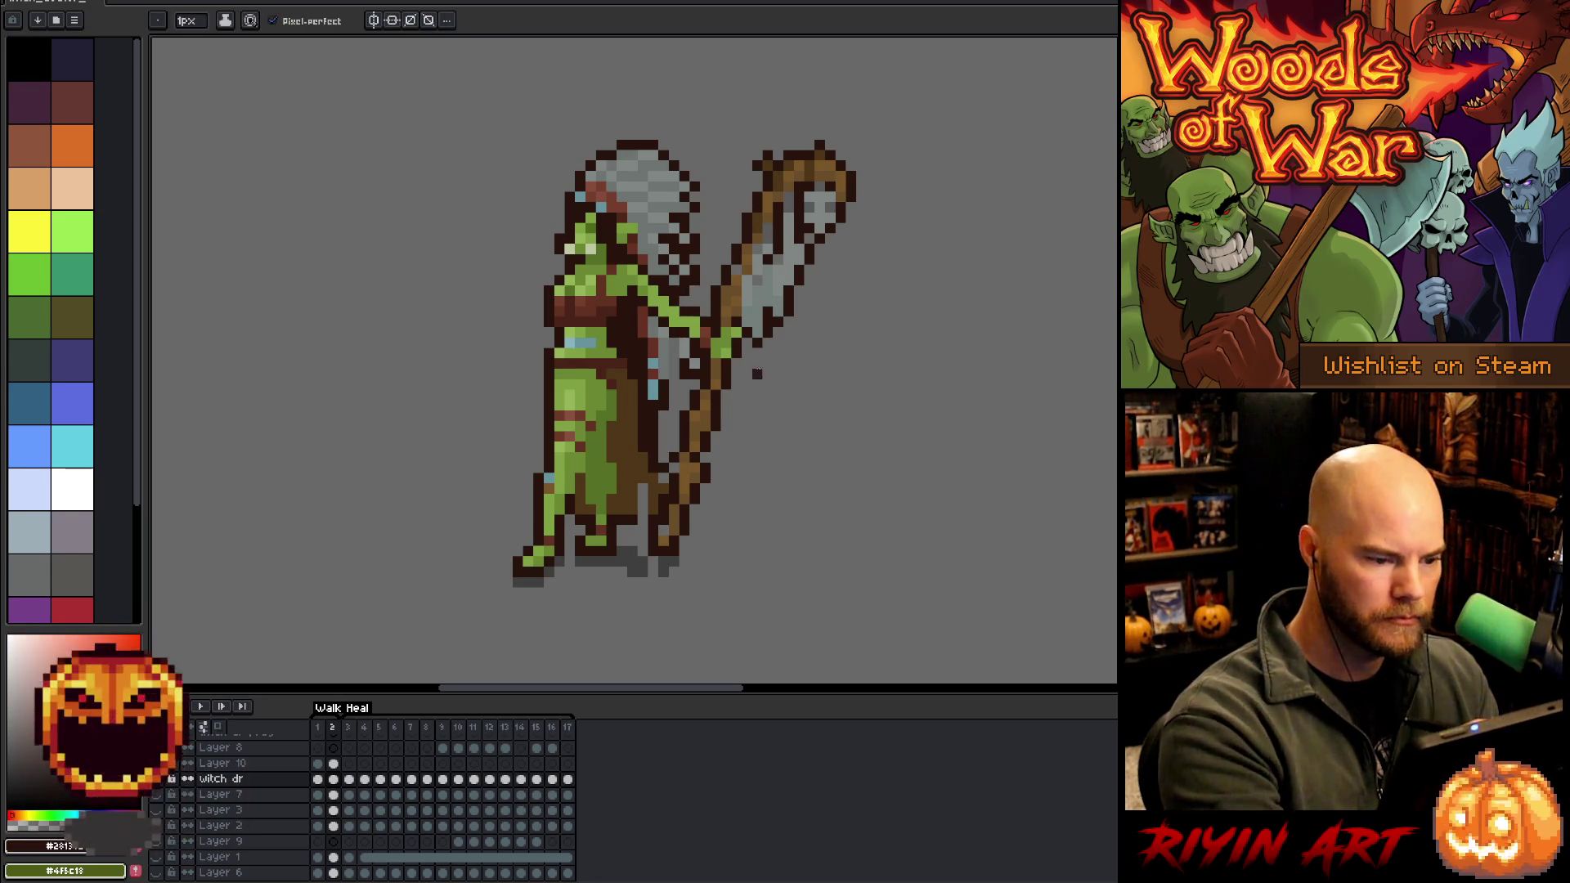
Pick the staff browns and dark outline colour, then preview the walk cycle from frame 1
alt+click(667, 524)
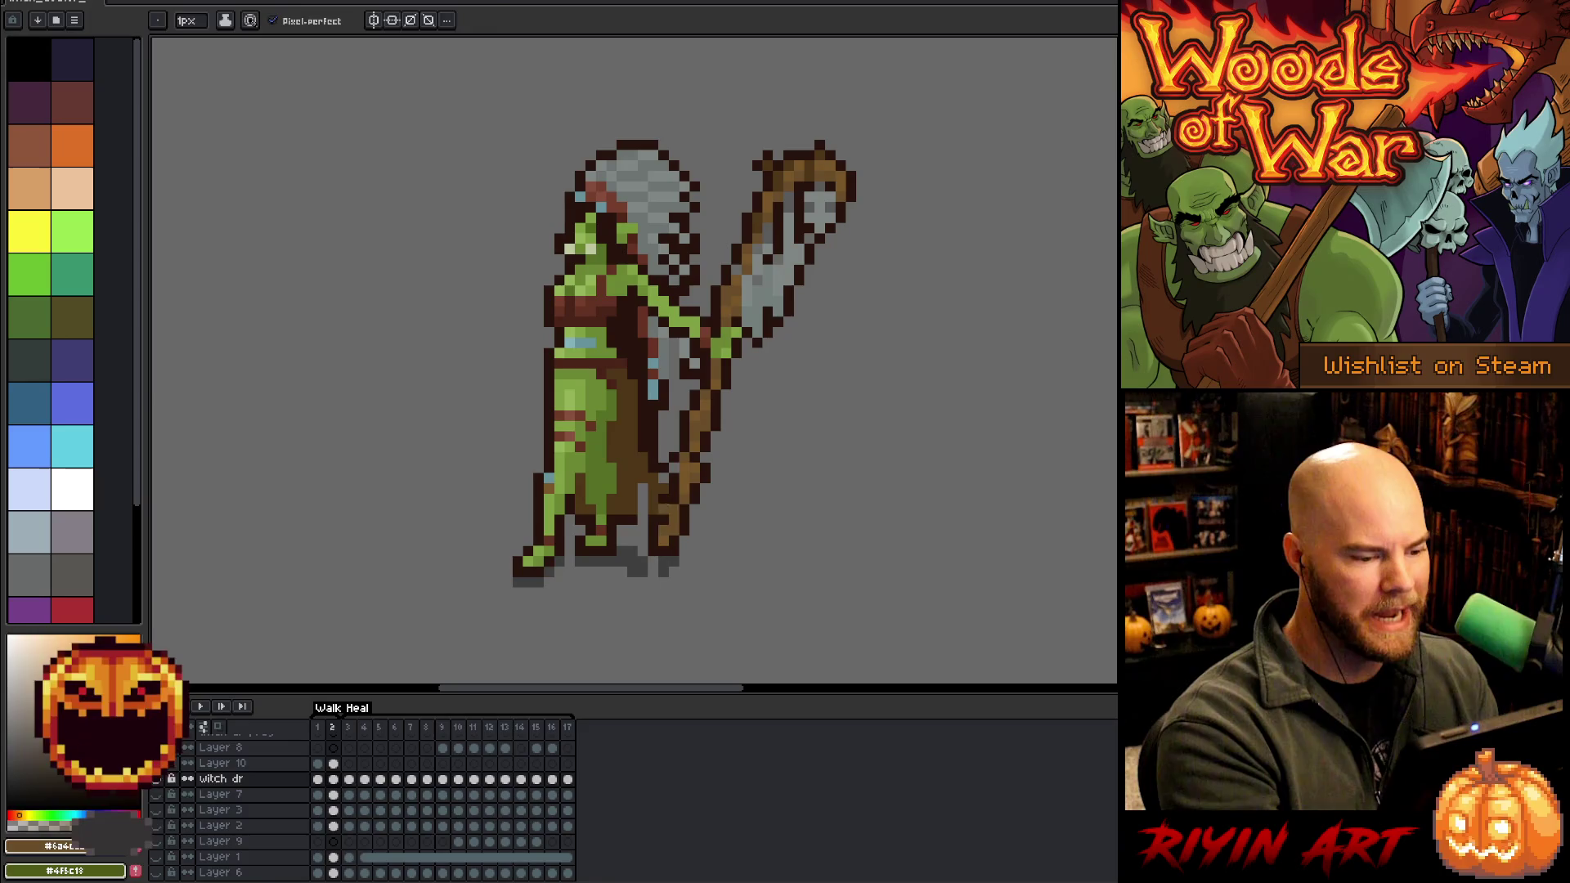
alt+click(658, 500)
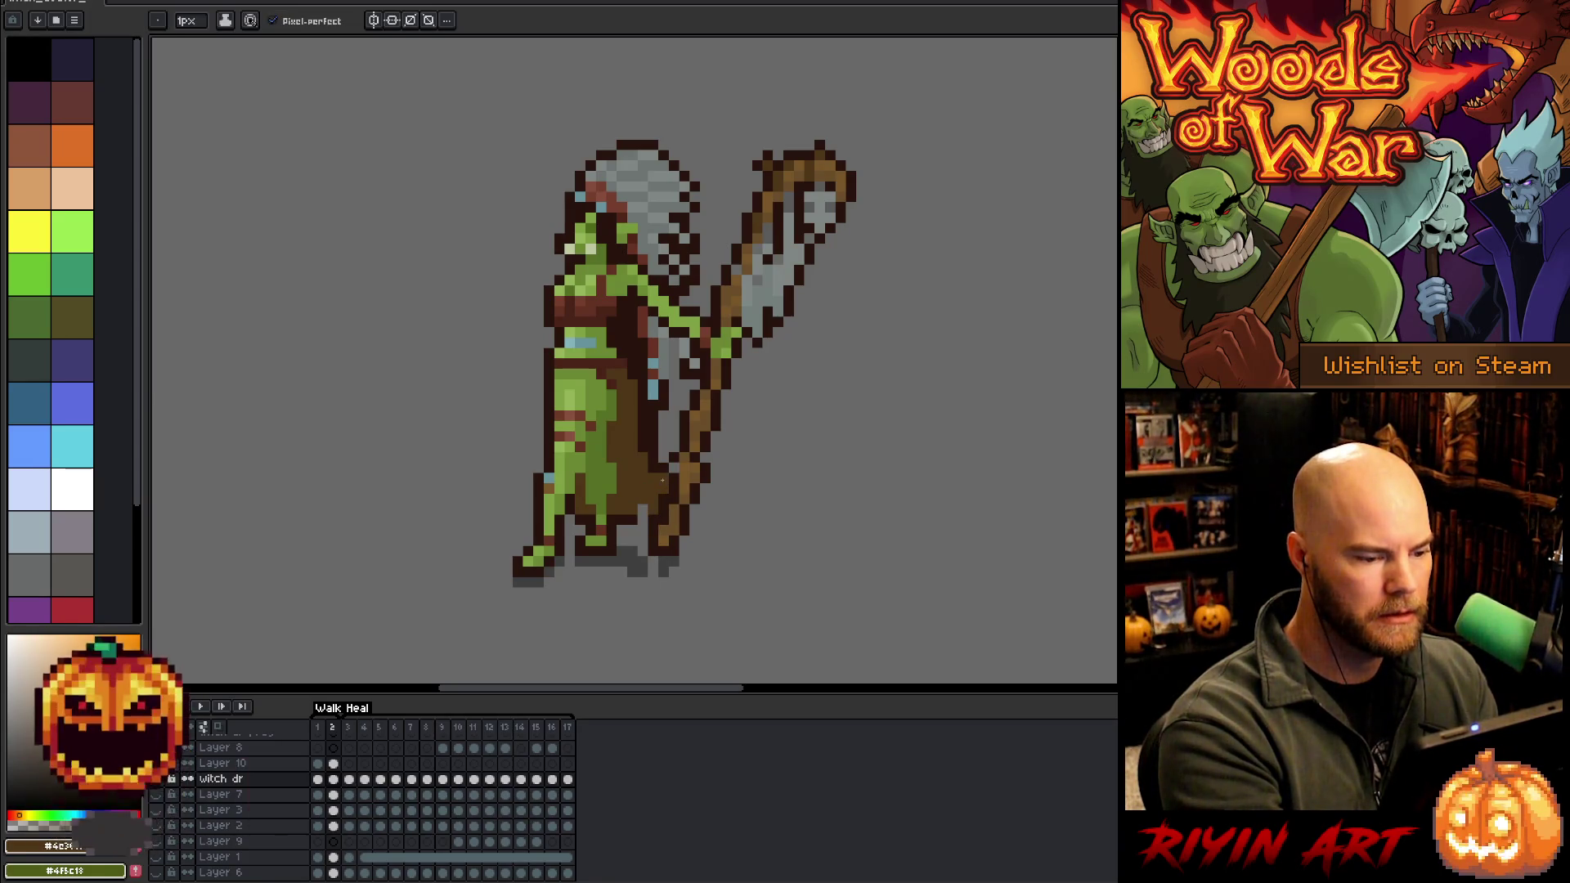
alt+click(664, 460)
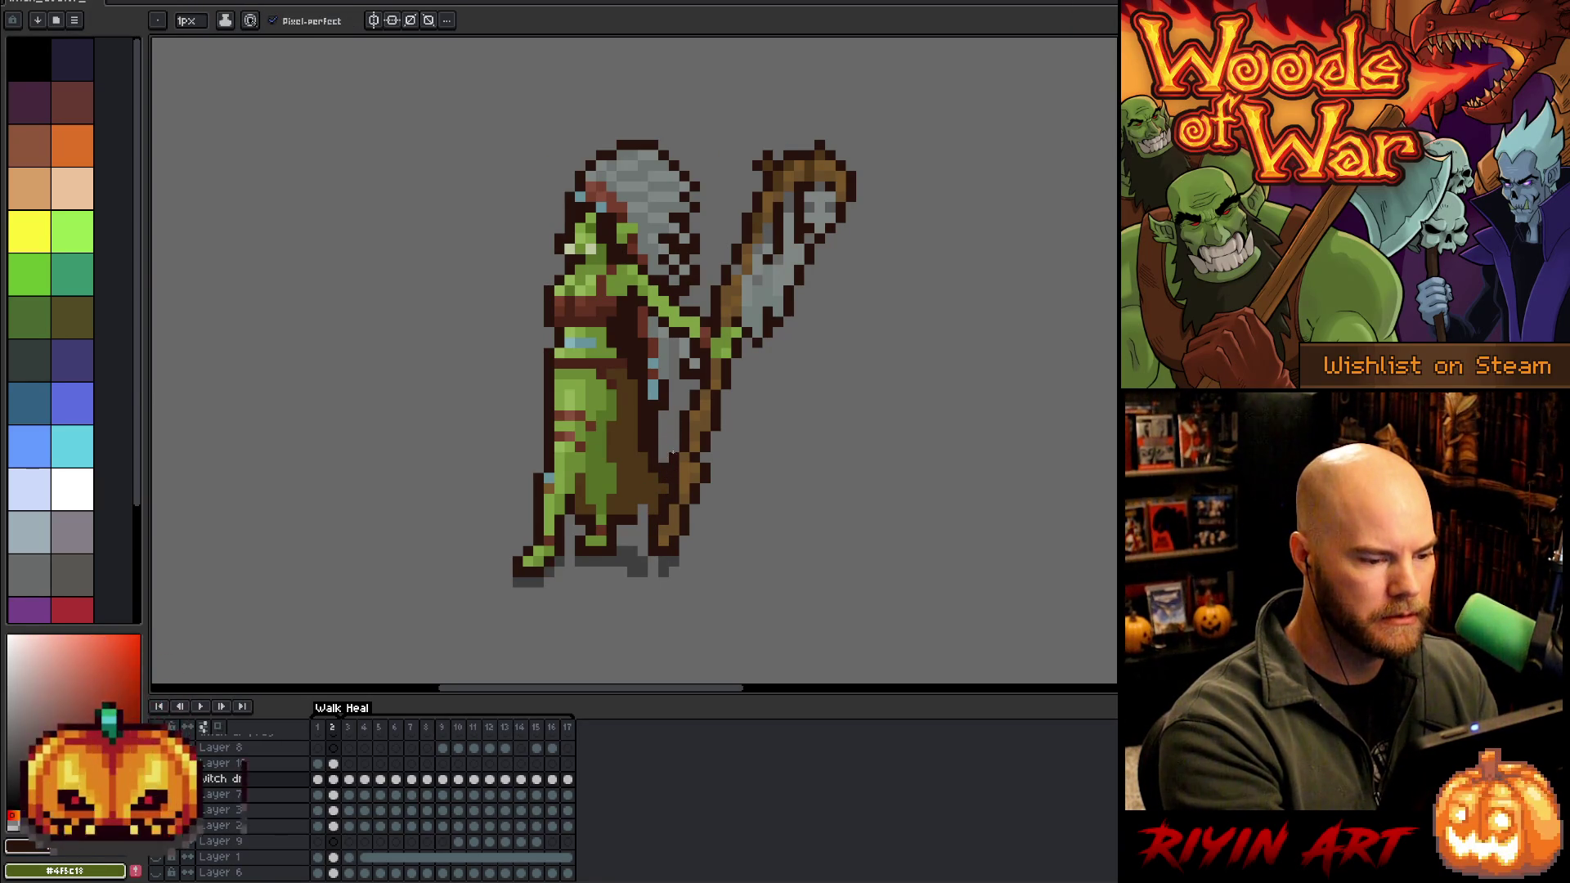
key(e)
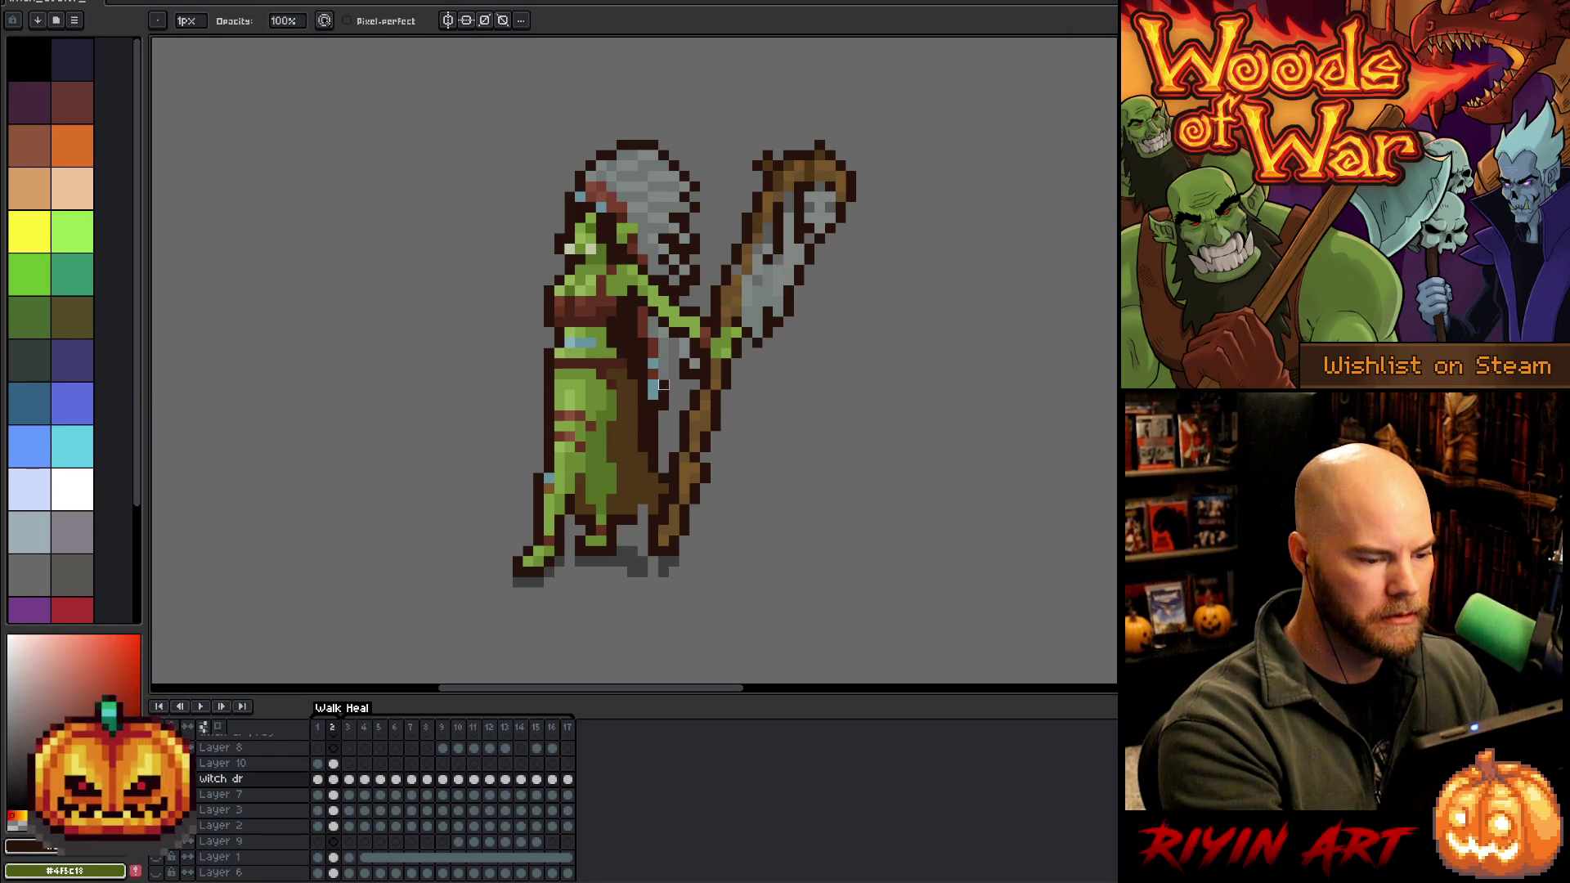
key(b)
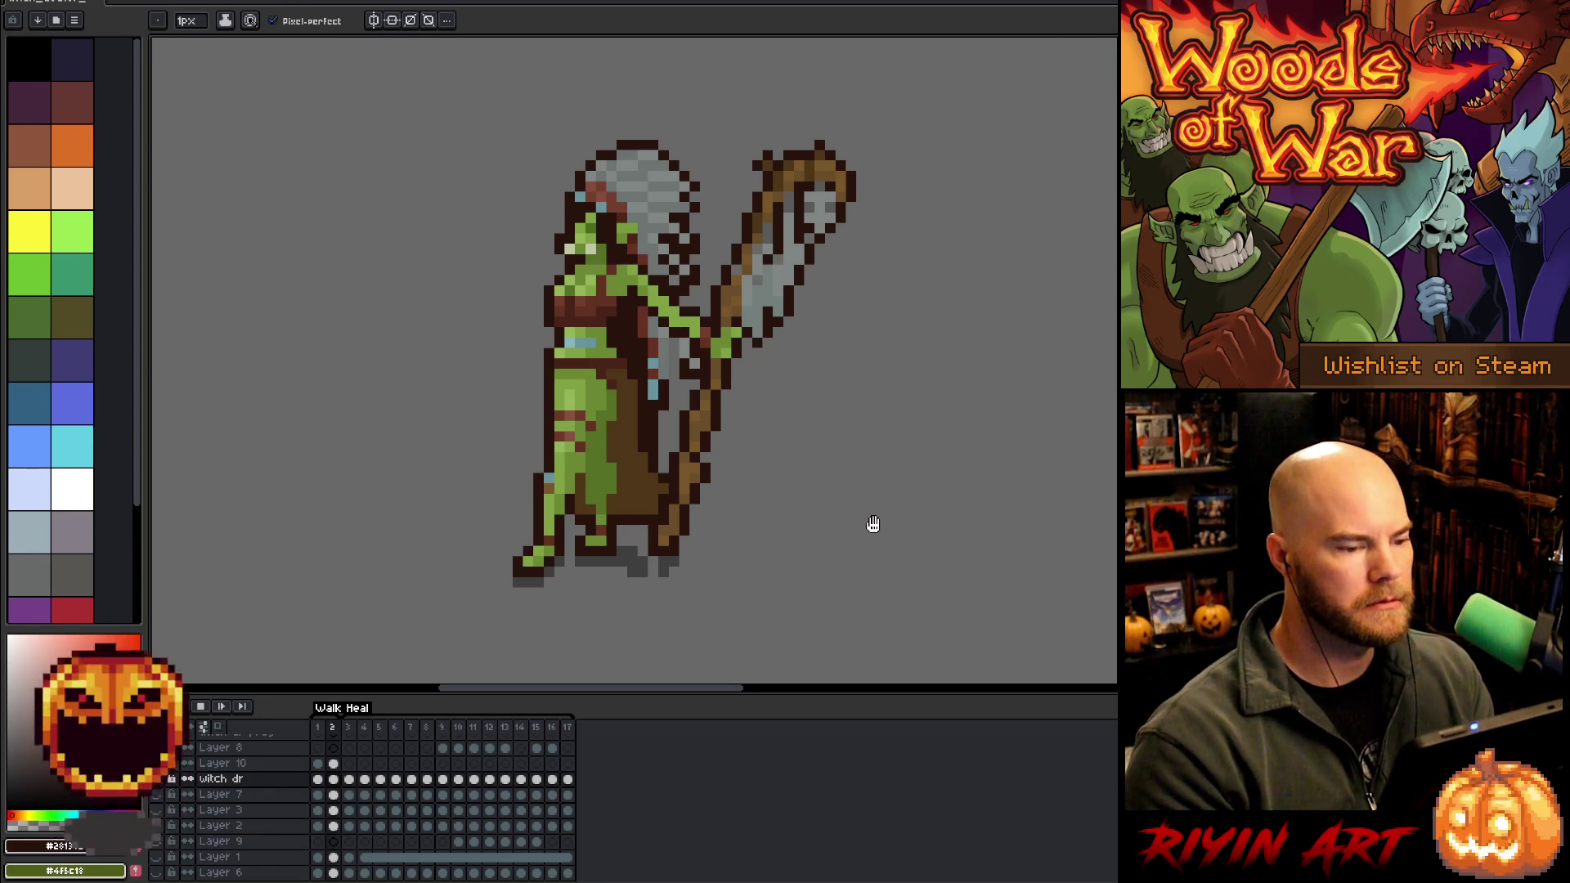
key(Left)
key(Return)
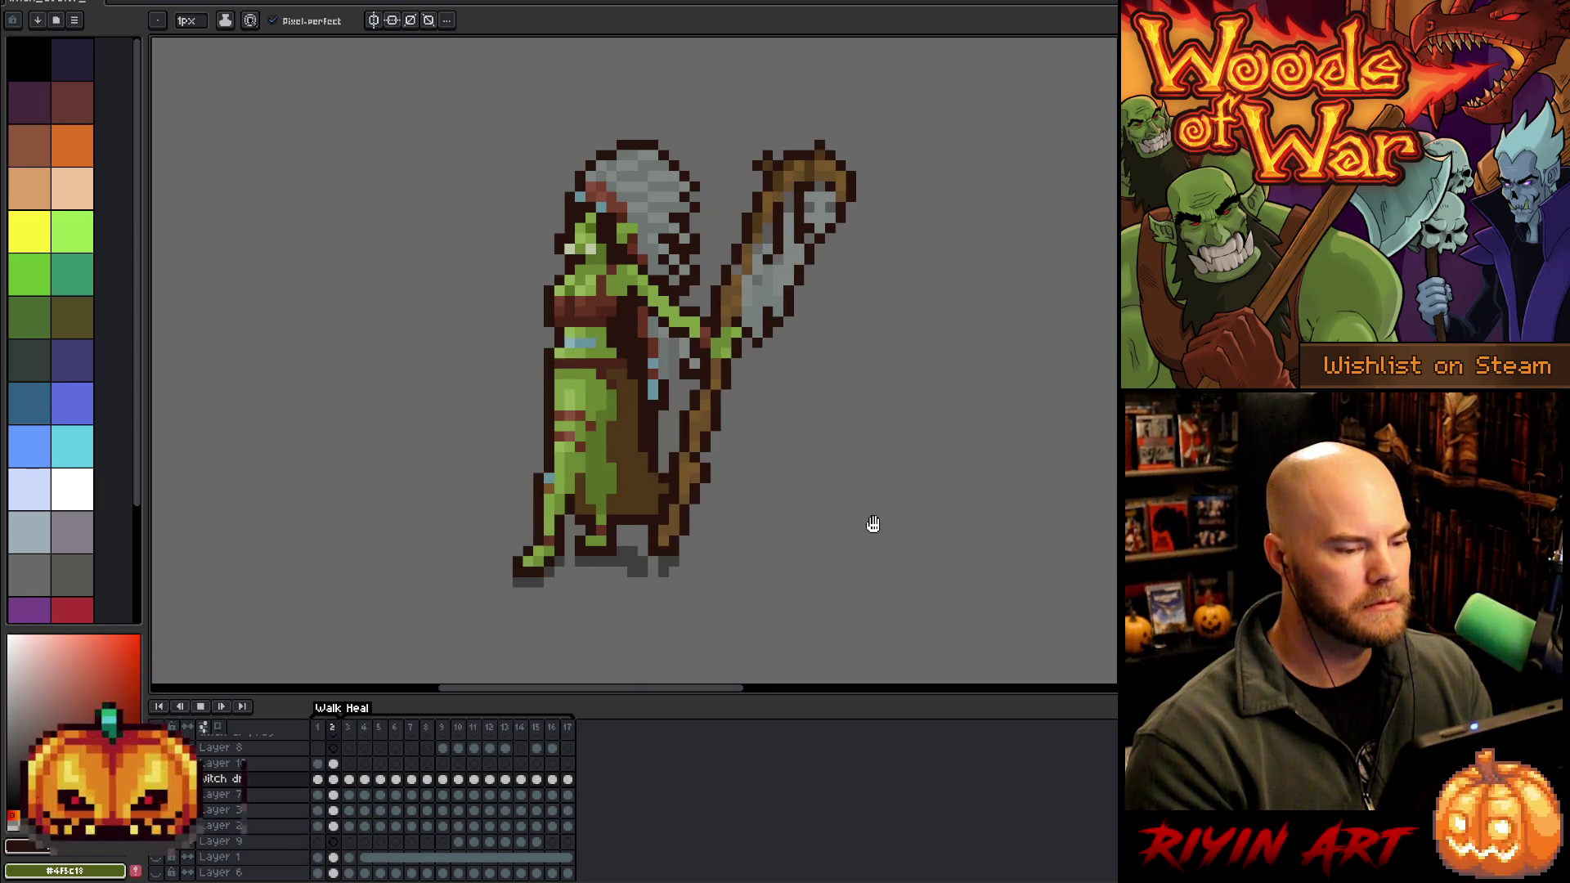
key(Return)
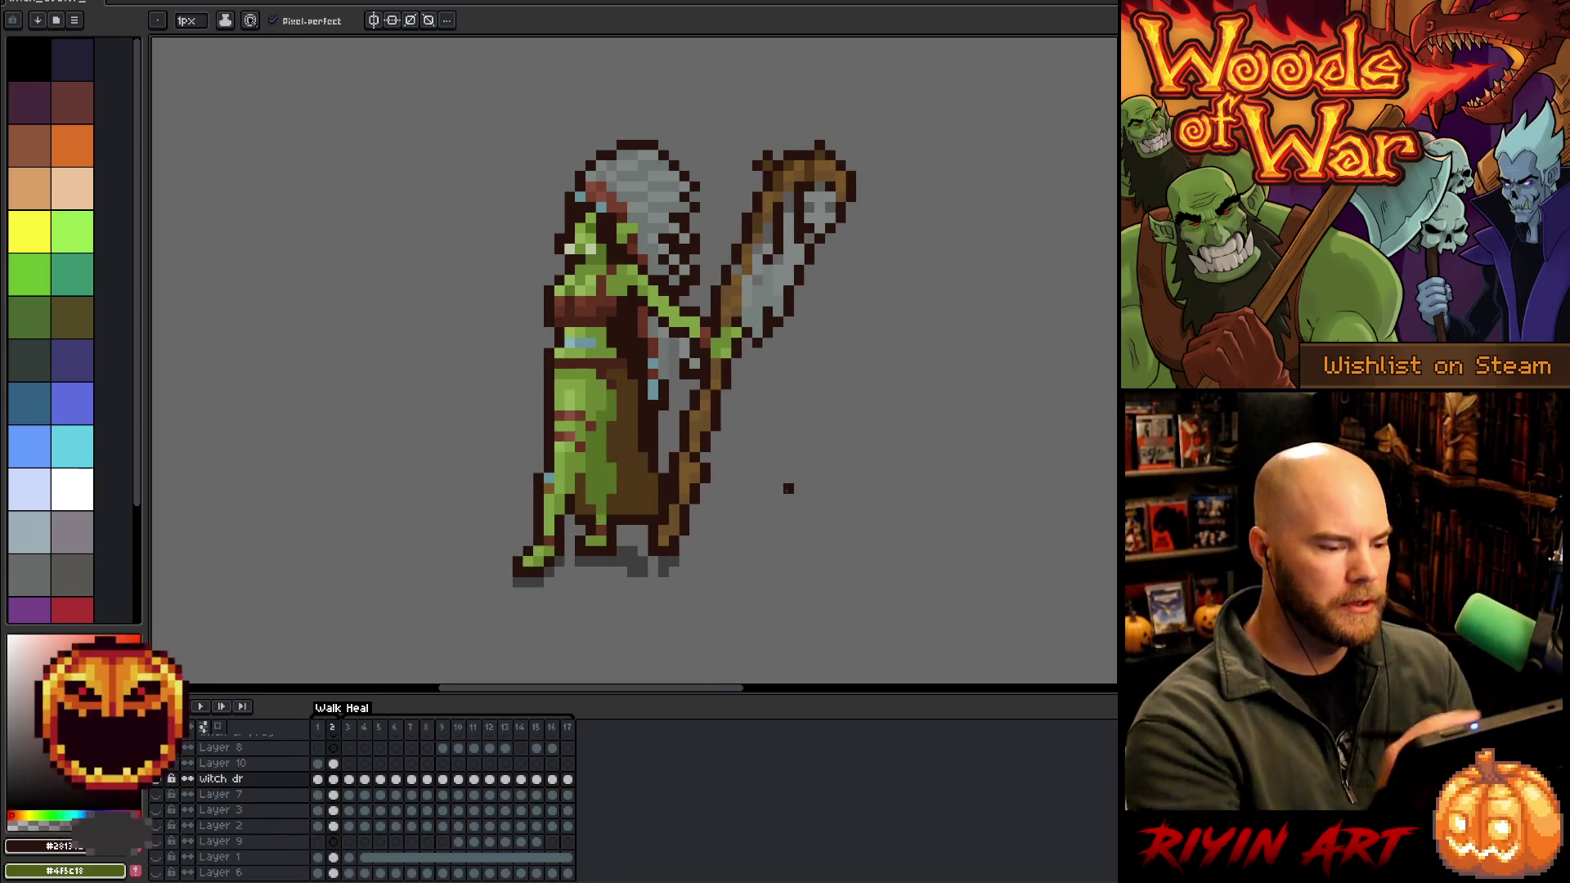
Pick the staff's brown, replay the walk, and insert a new third frame after frame 2
key(i)
alt+click(694, 452)
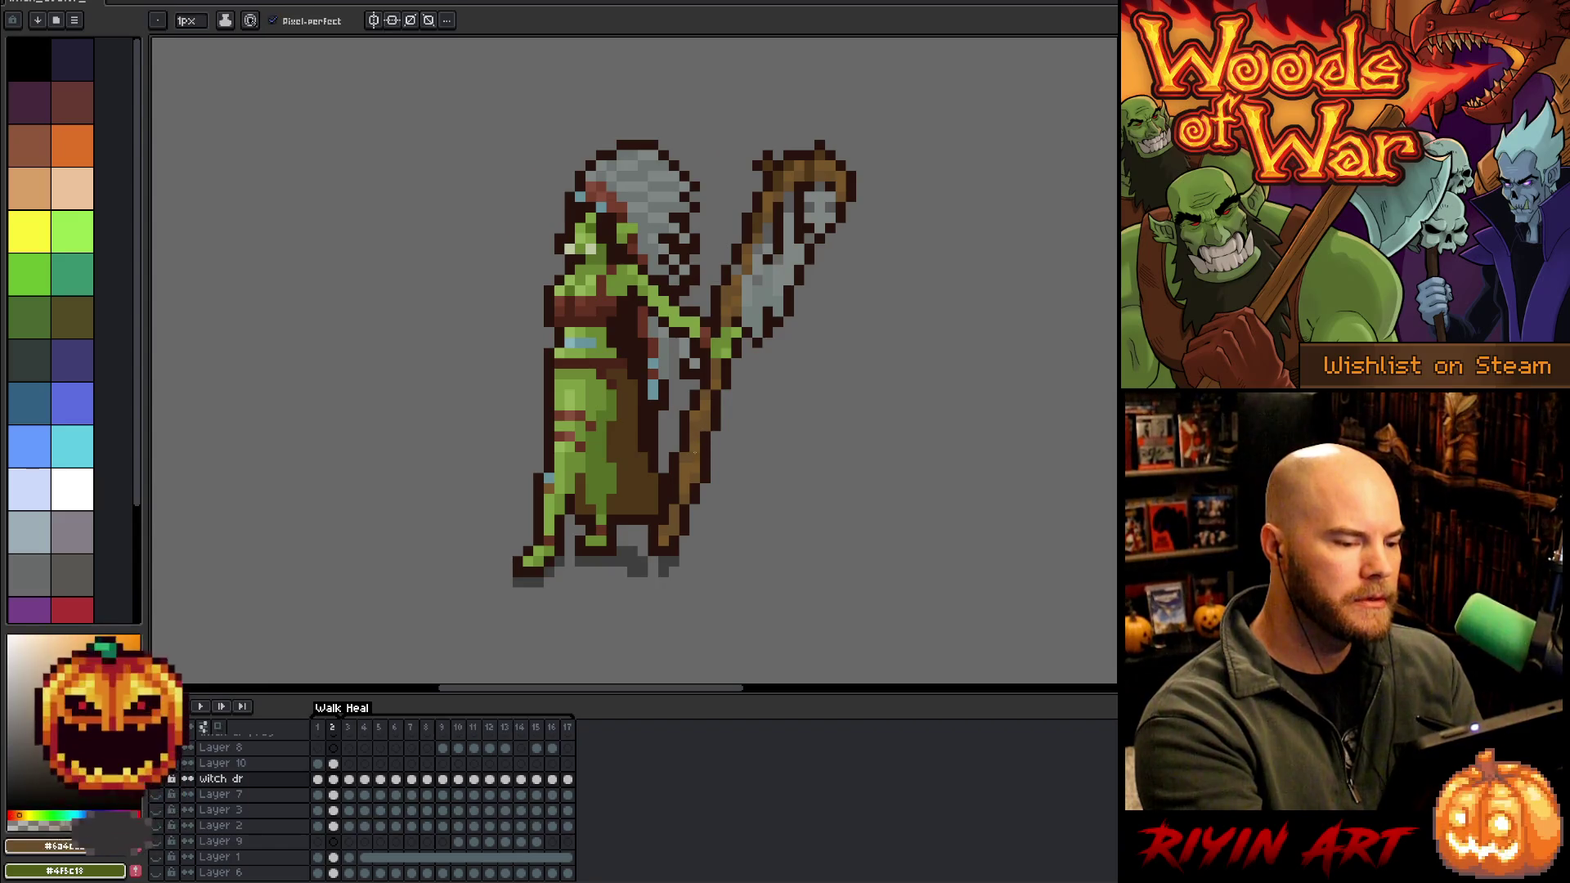
key(Return)
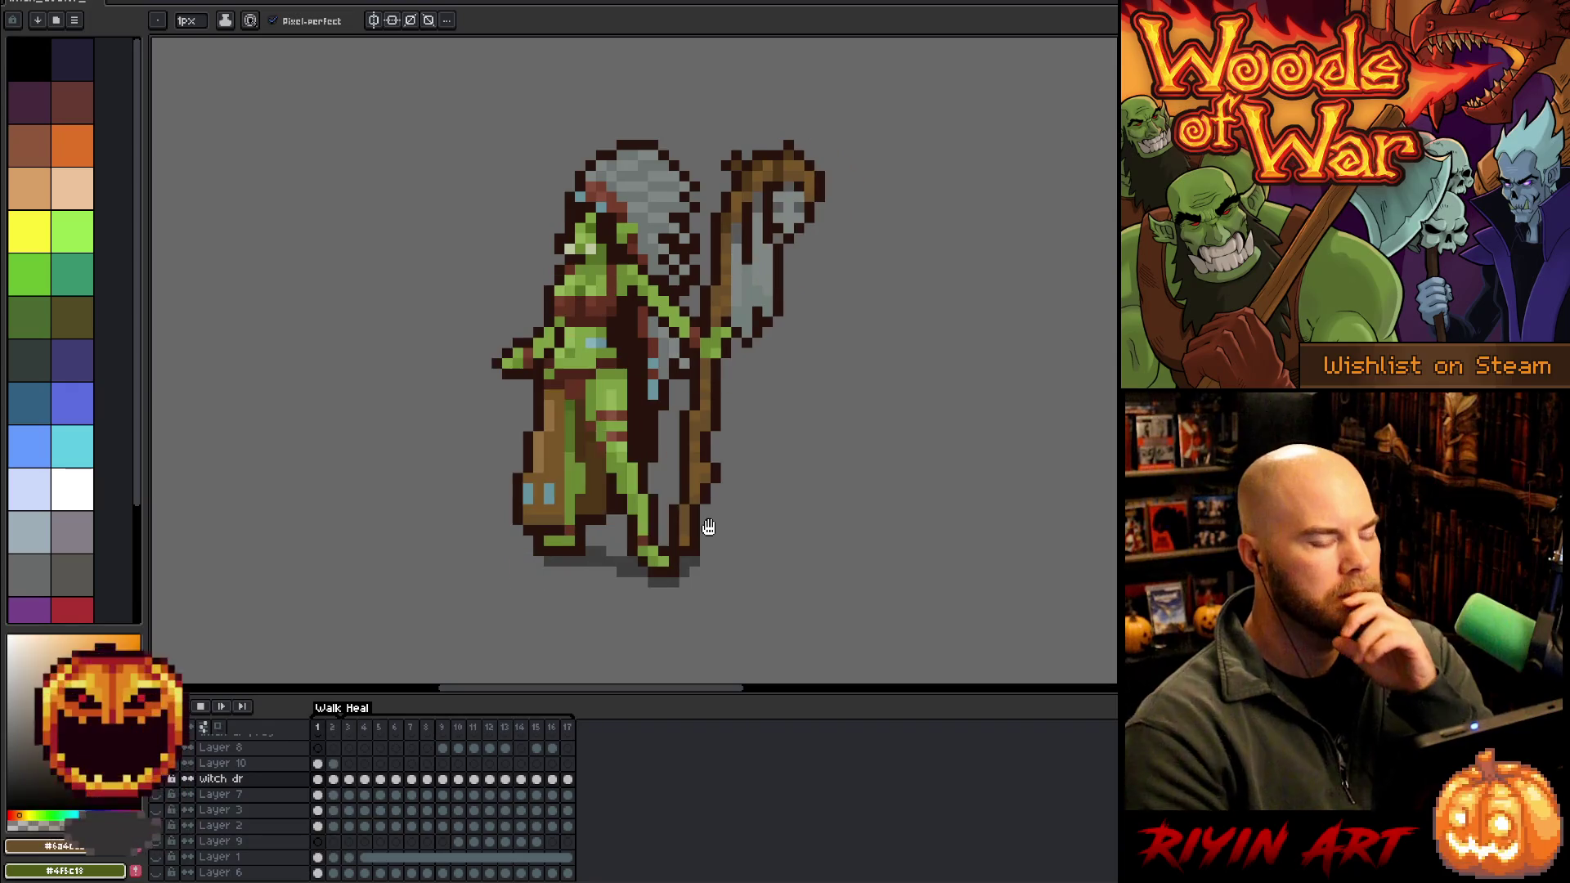
key(Return)
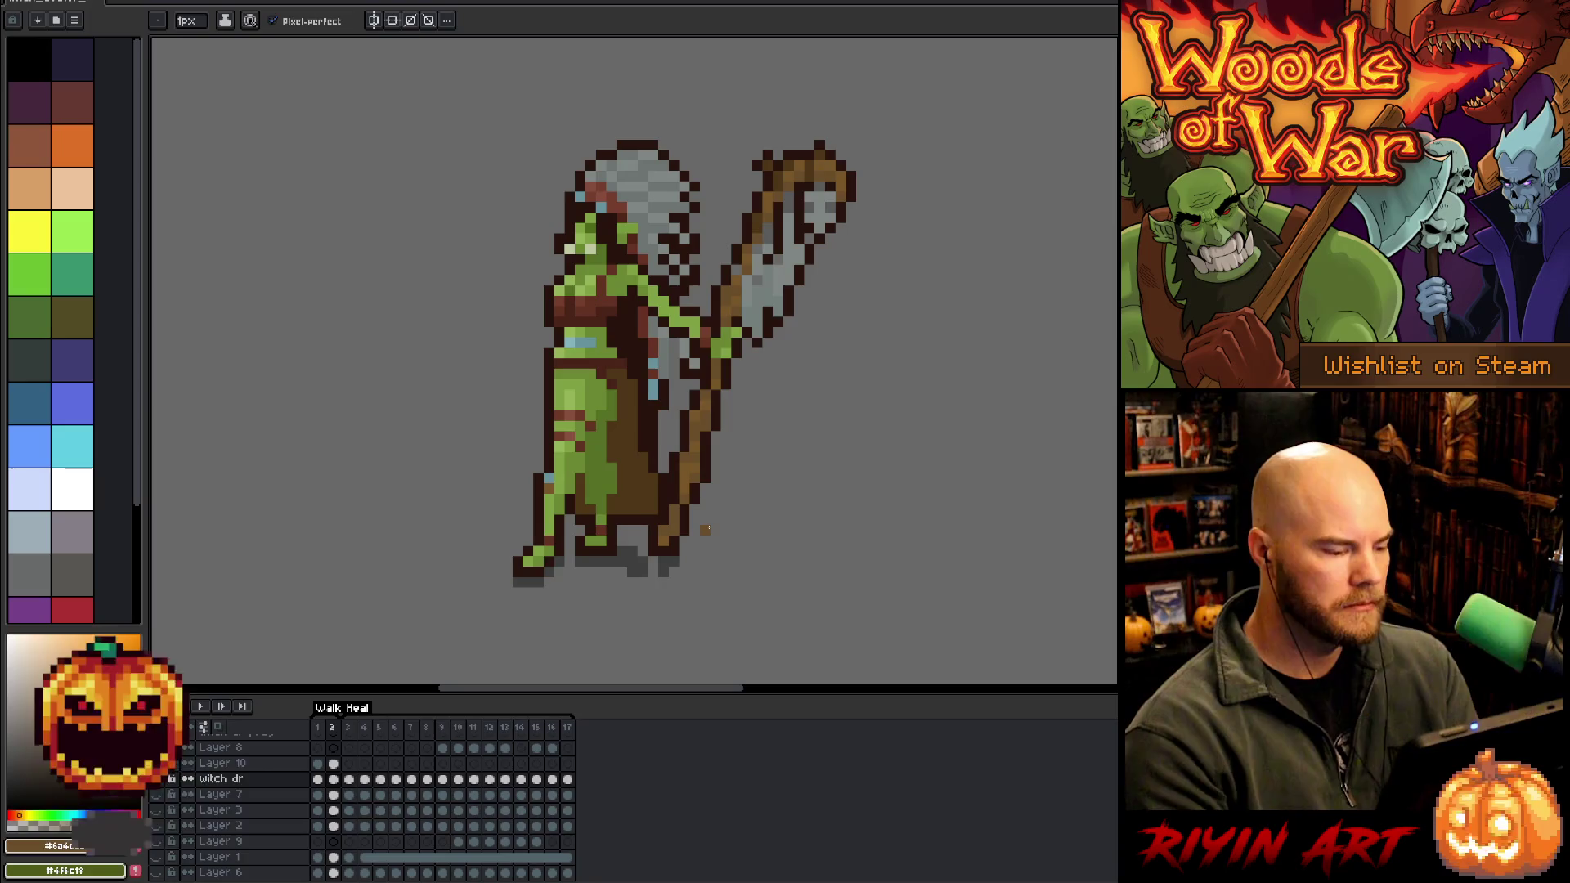
key(alt+n)
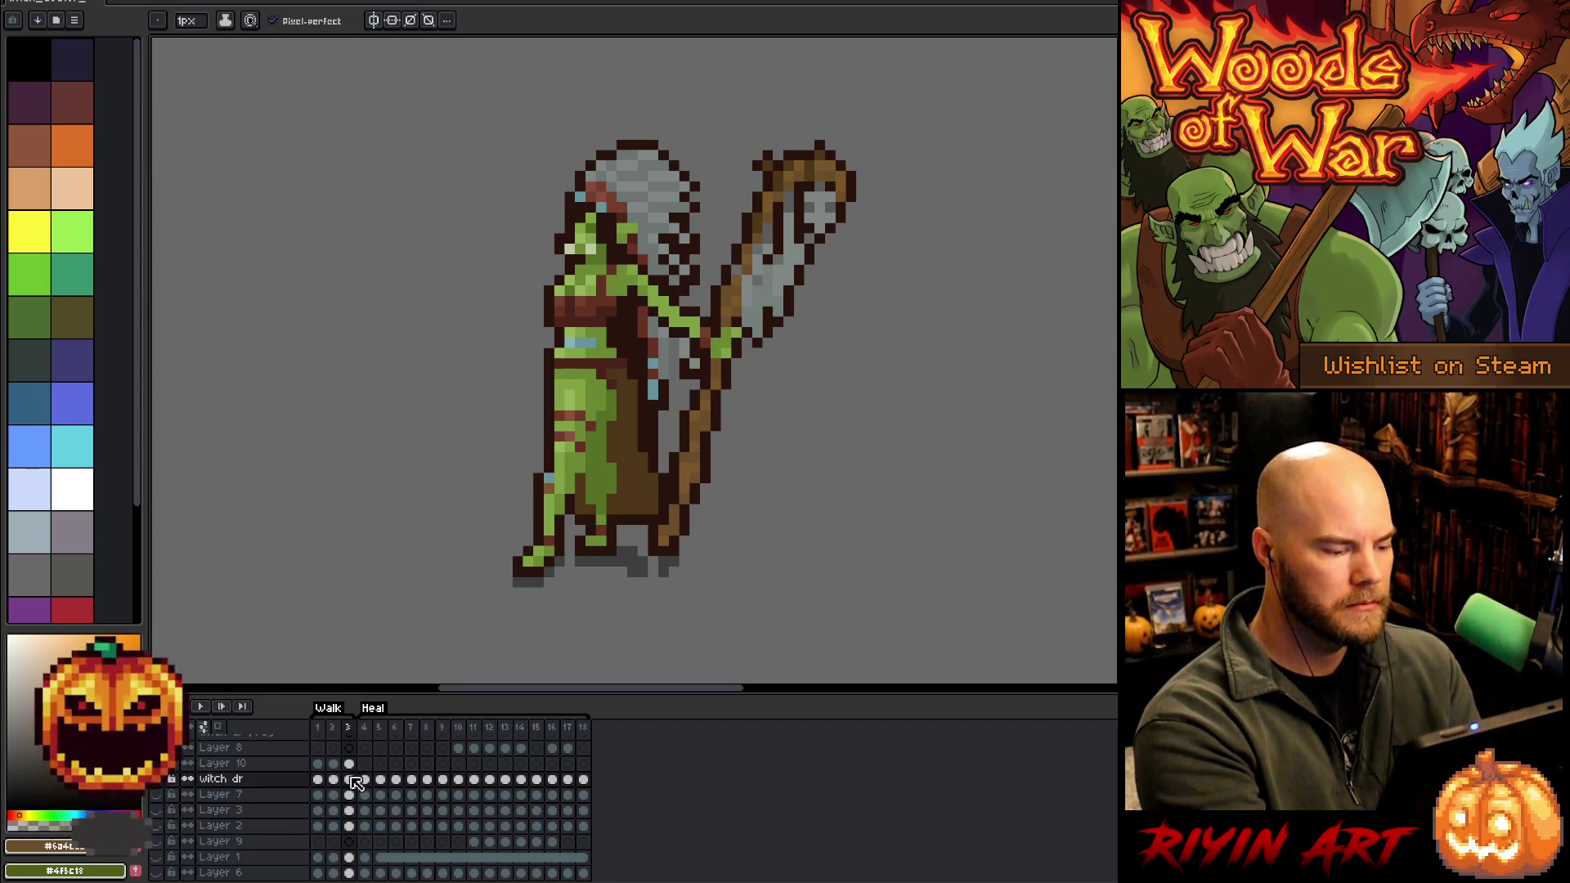
Compare with Layer 10 hidden, then clear Layer 10's cels in frames 1–3
click(187, 763)
click(187, 763)
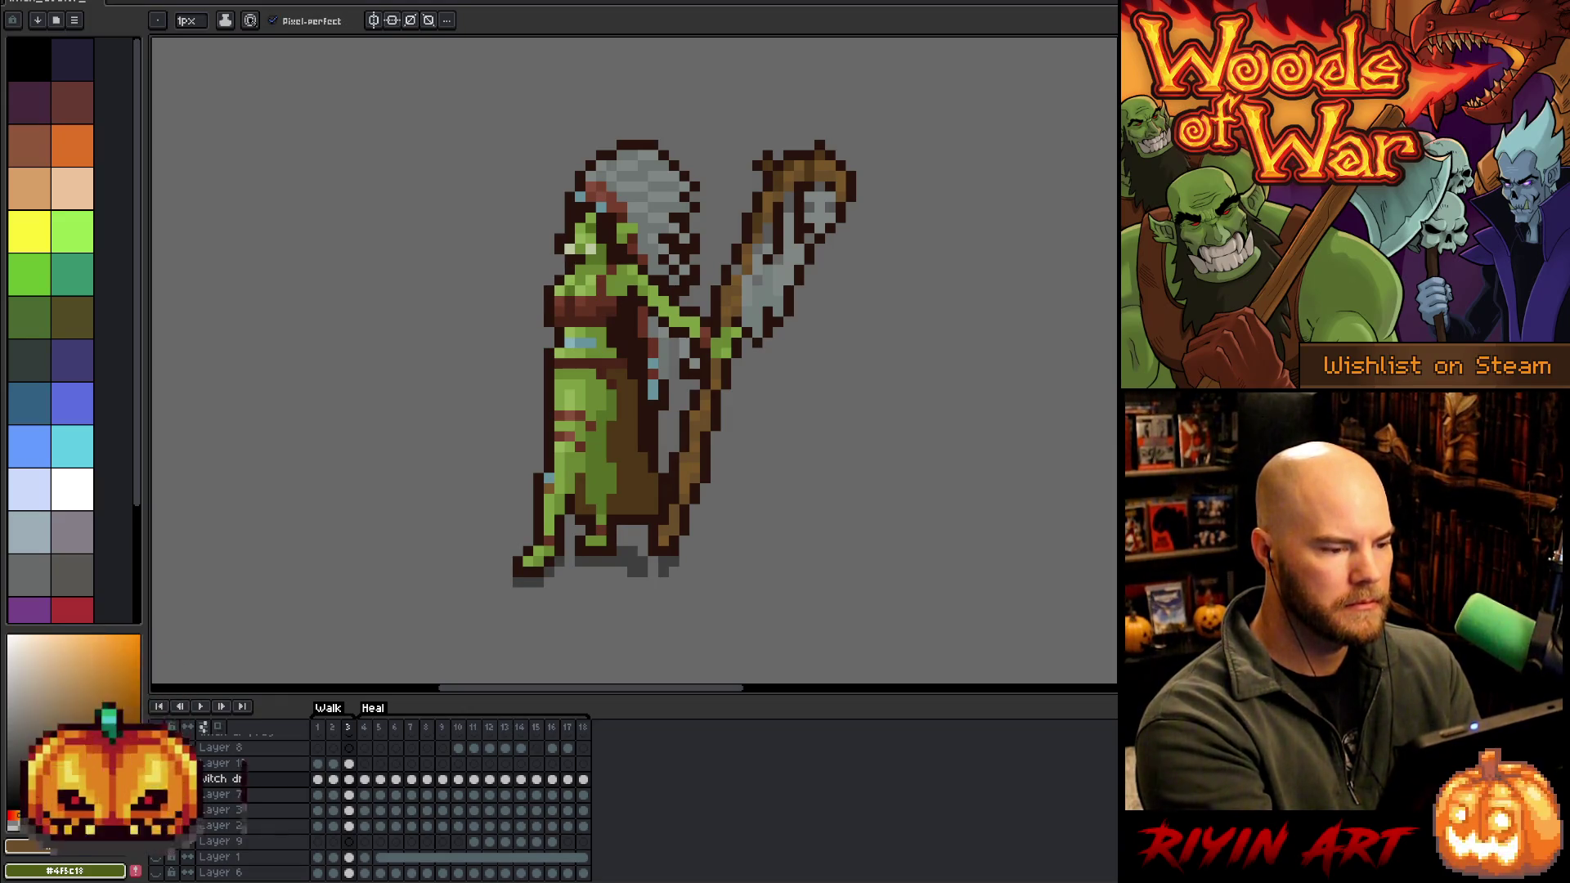
right_click(252, 766)
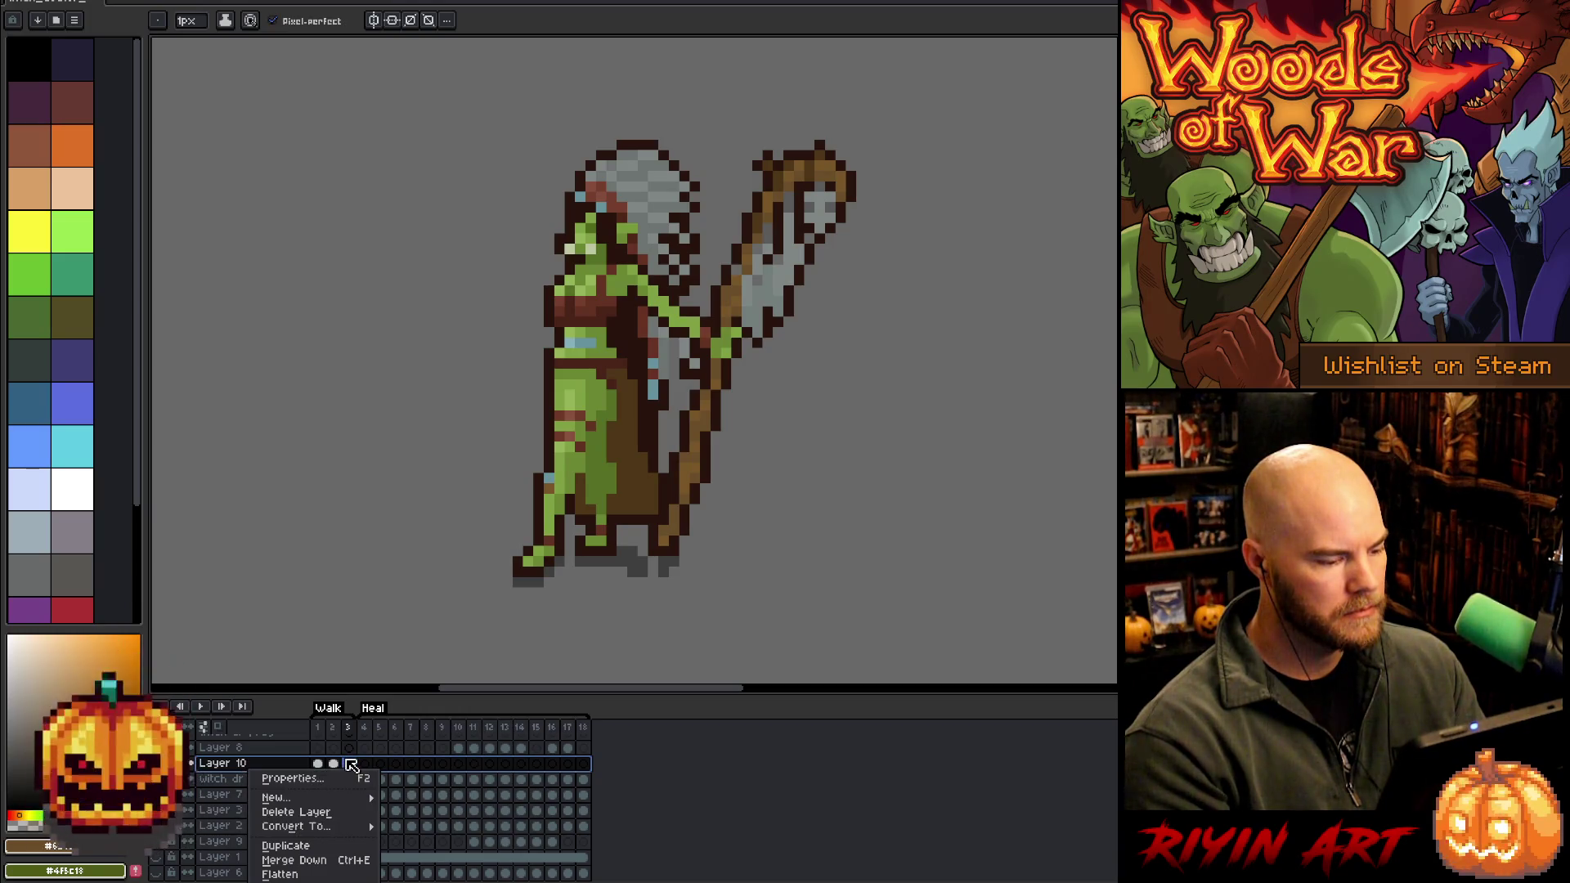
drag(317, 763, 349, 764)
key(Delete)
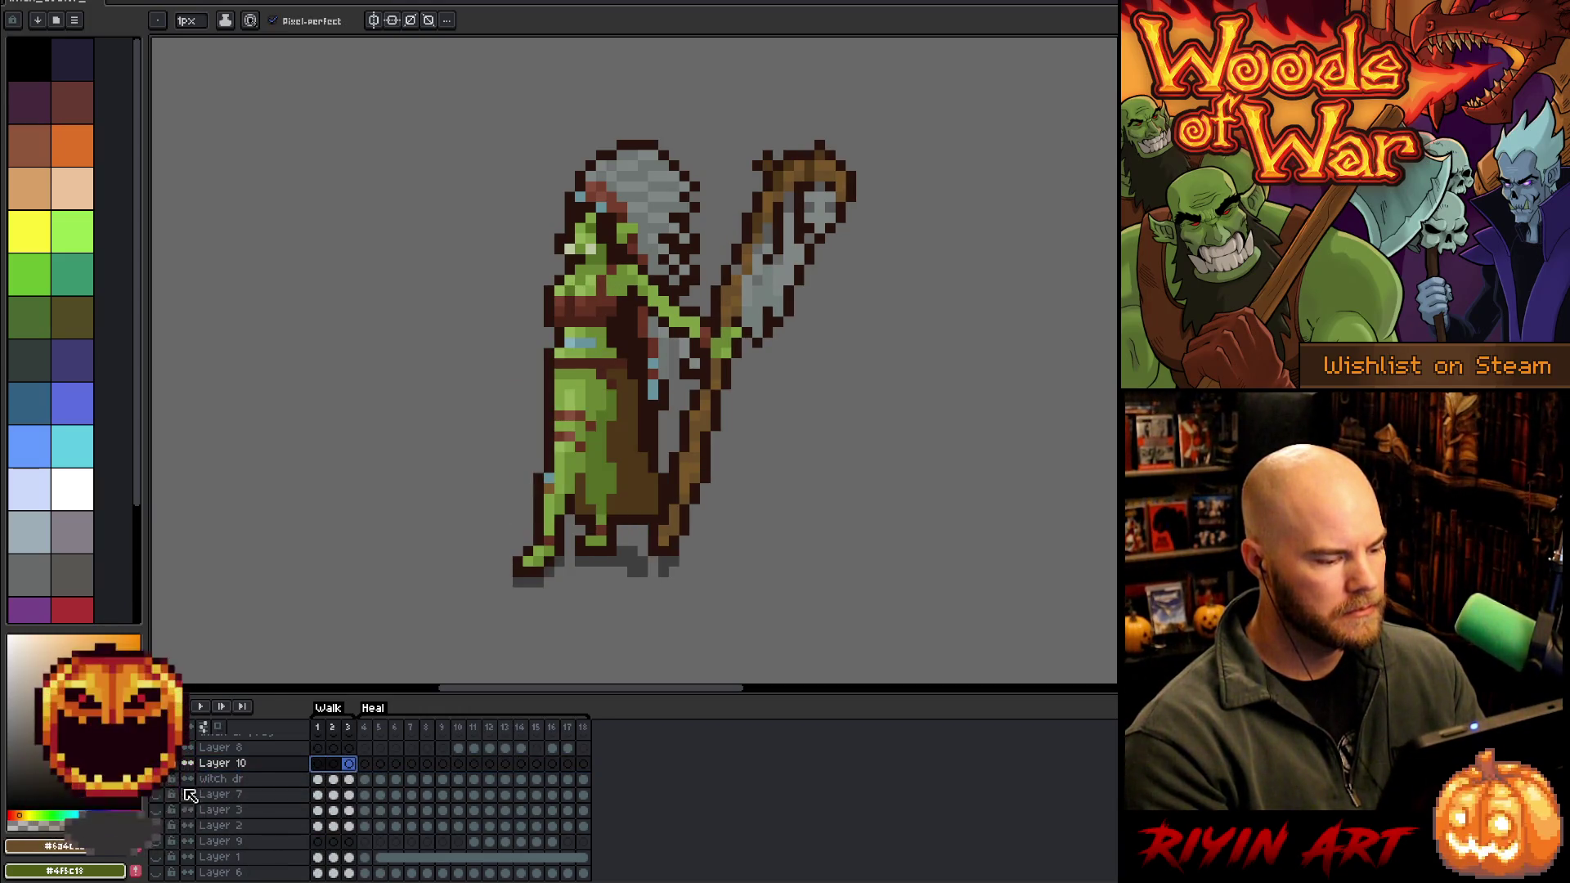
Paint the left leg in light green skin colour on Layer 10 frame 3
click(352, 764)
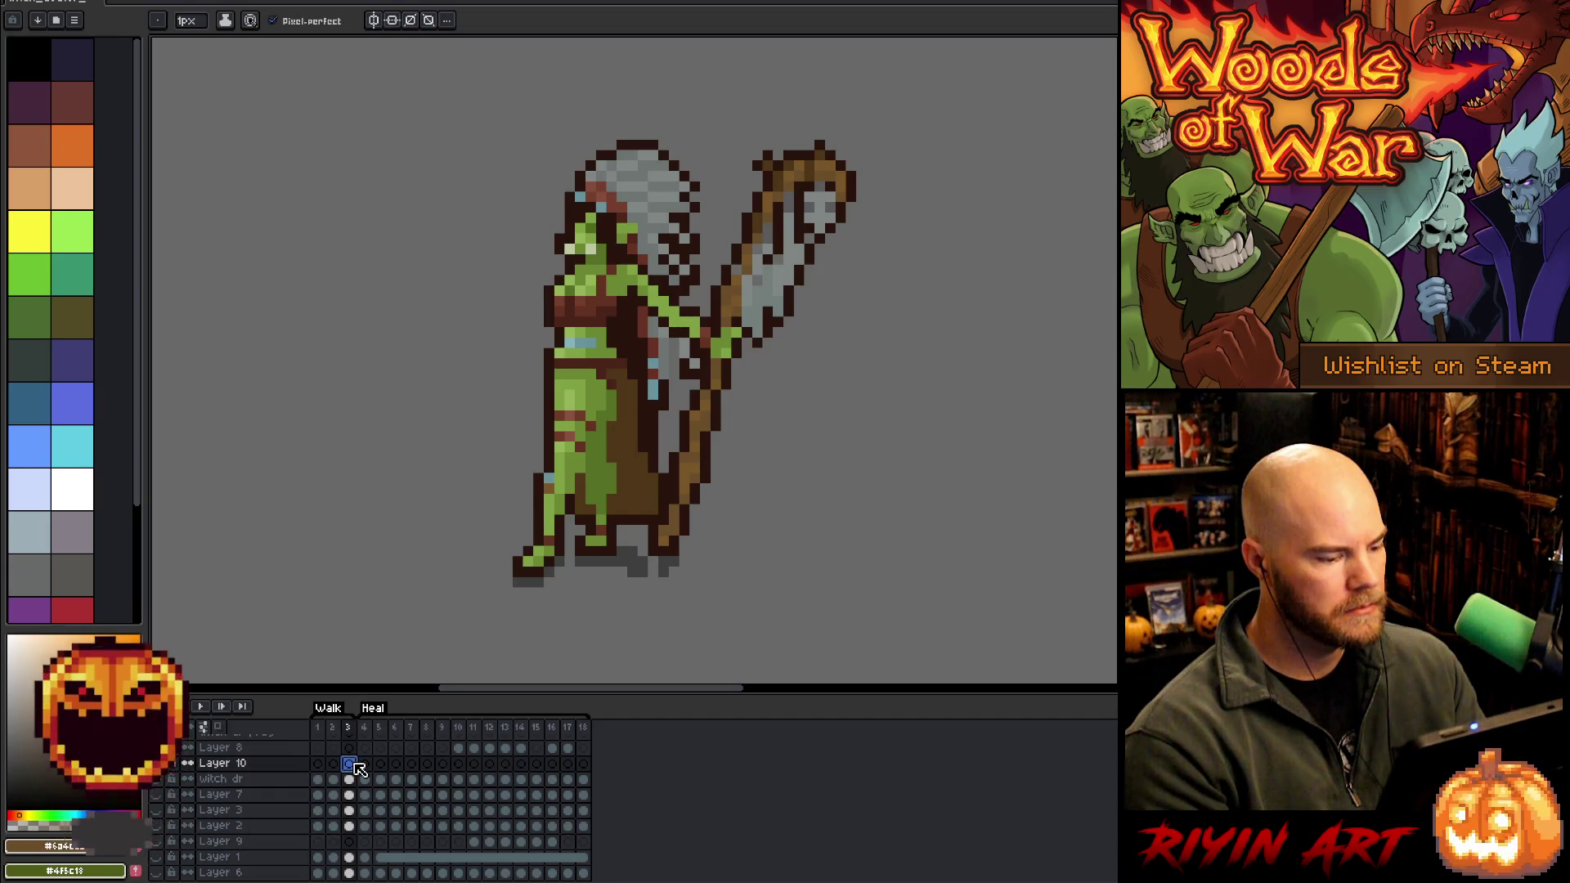
key(i)
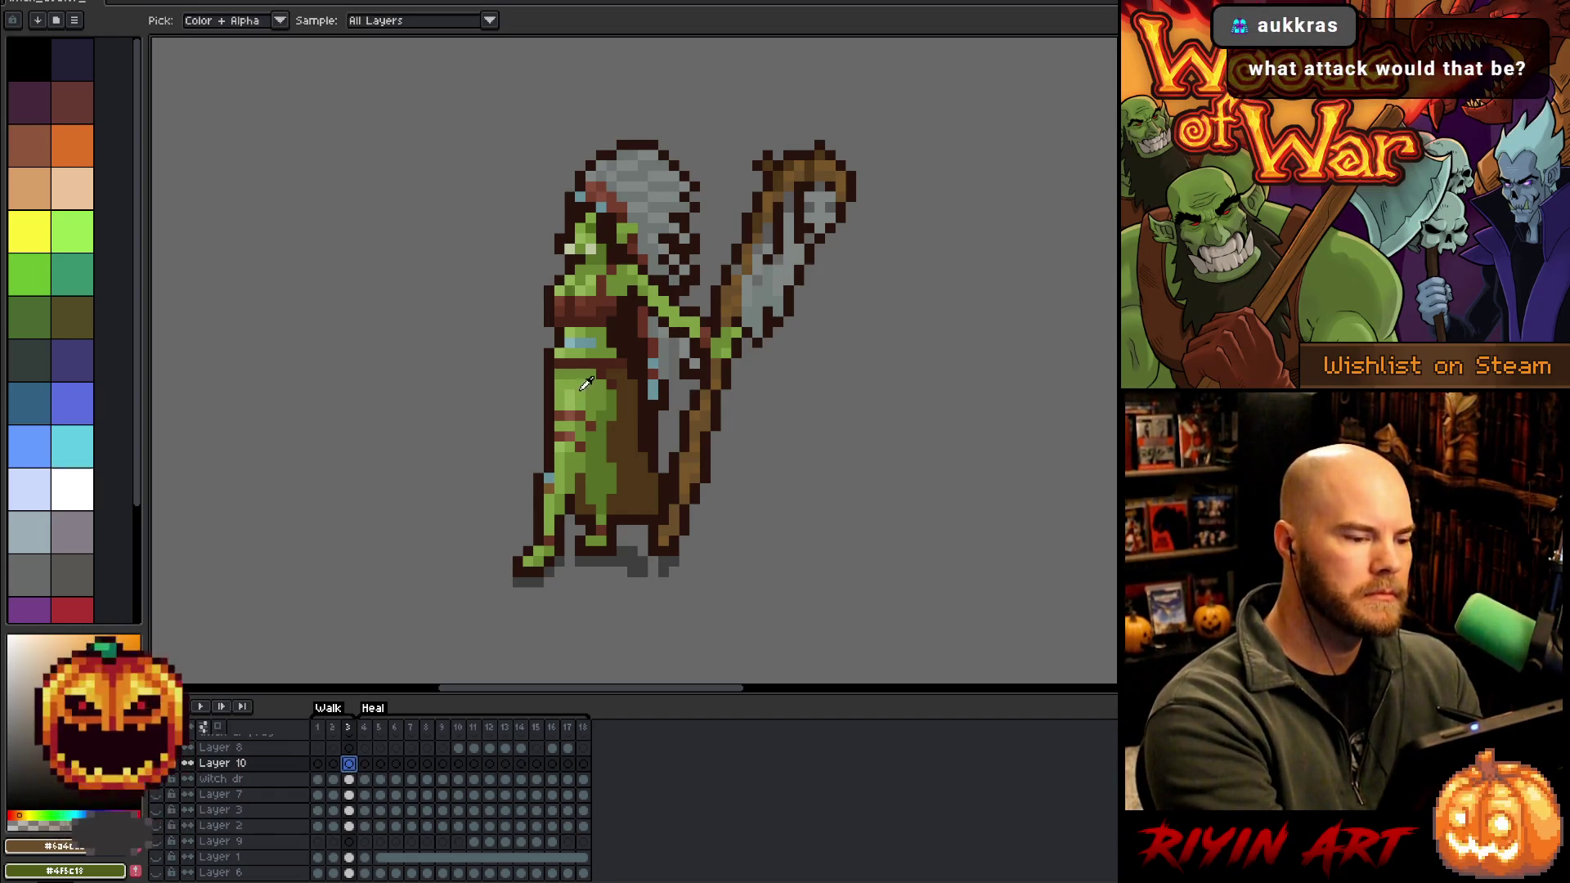
click(586, 384)
key(b)
mouse_move(530, 389)
mouse_down()
mouse_move(536, 449)
mouse_move(564, 437)
mouse_move(548, 458)
mouse_up()
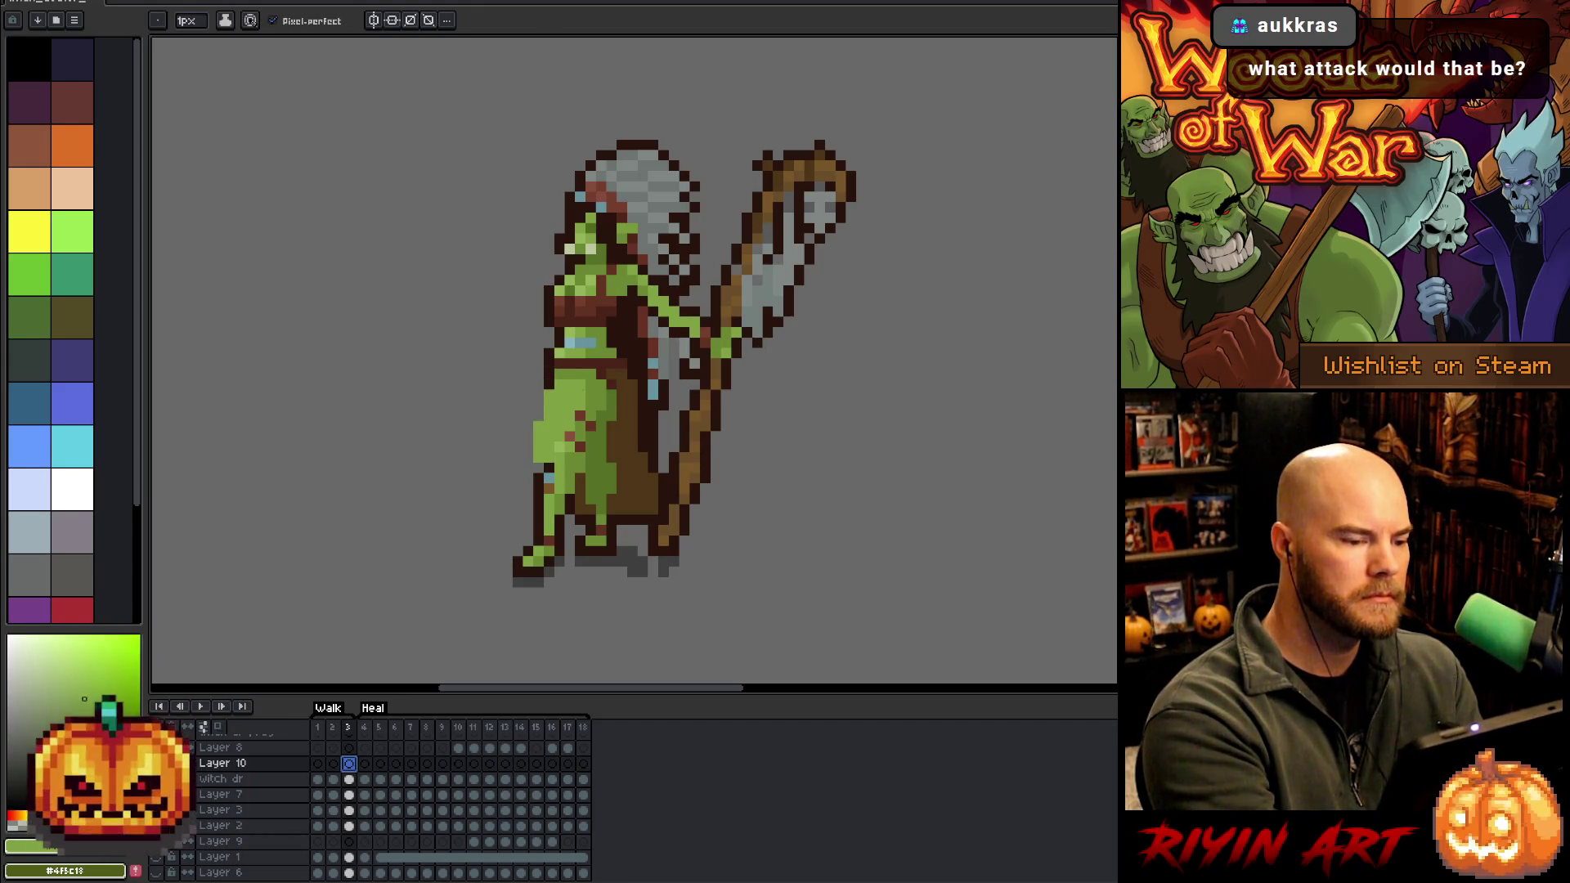
click(569, 374)
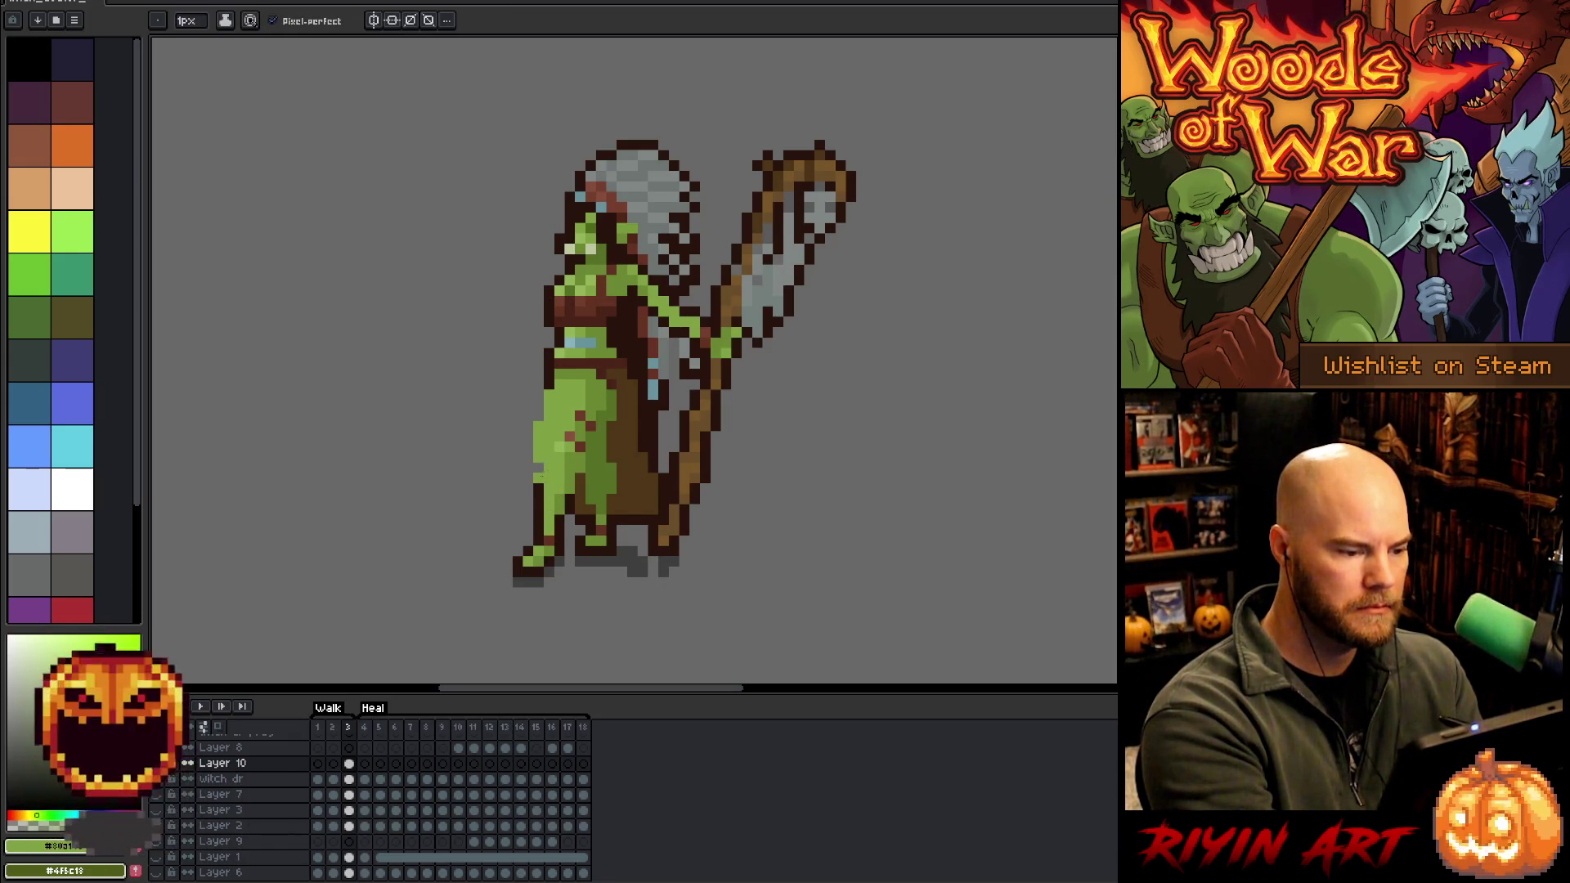
Shade the left leg with darker green and draw a dark outline down its left edge
alt+click(575, 432)
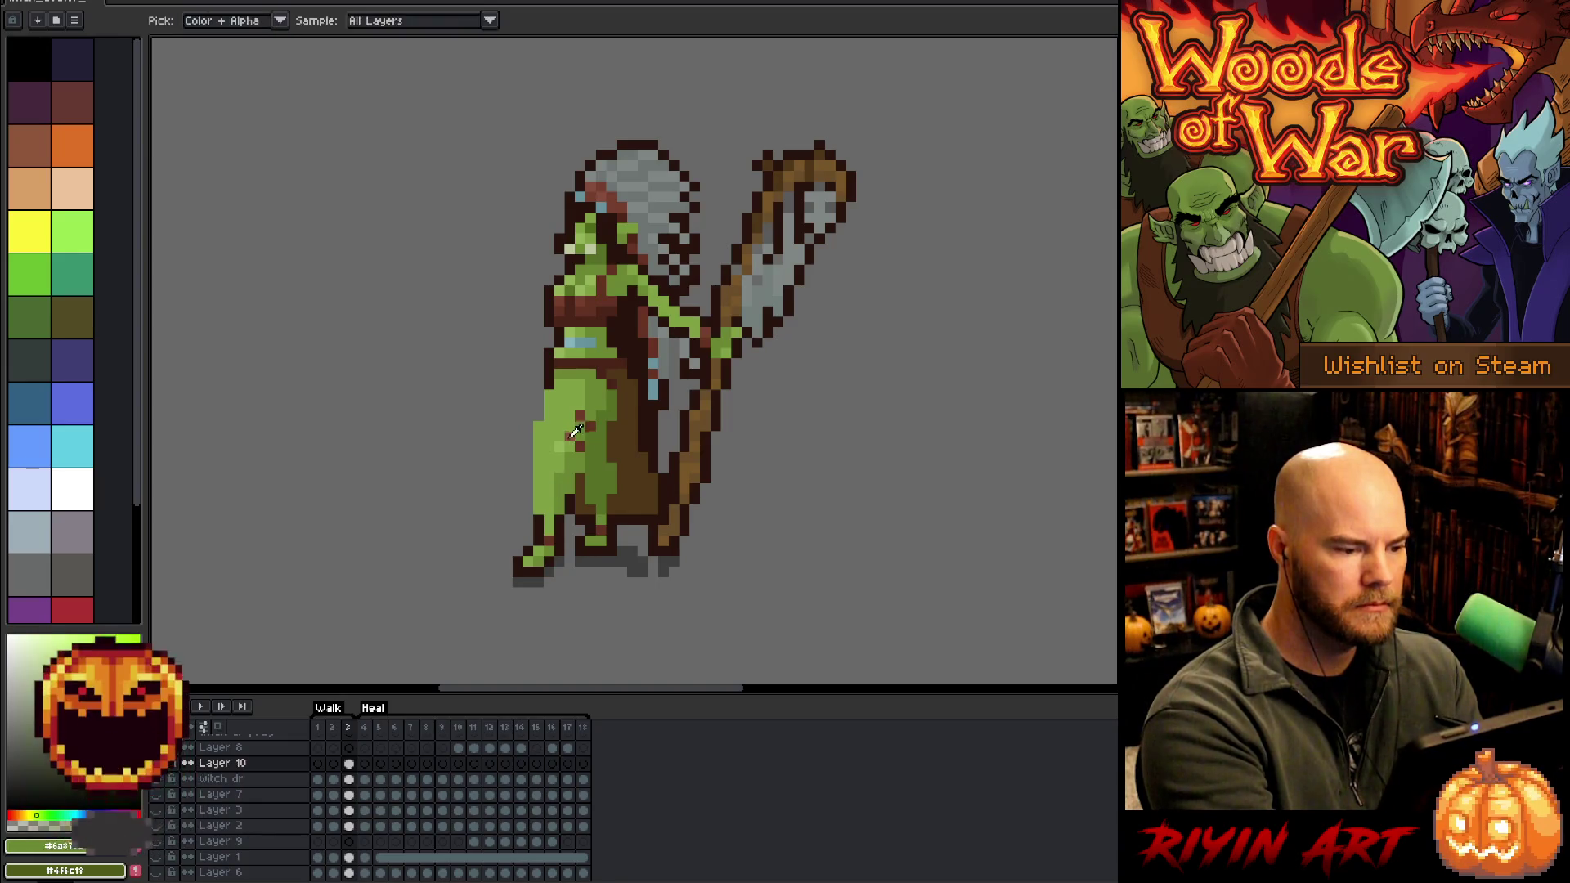
alt+click(572, 436)
click(560, 413)
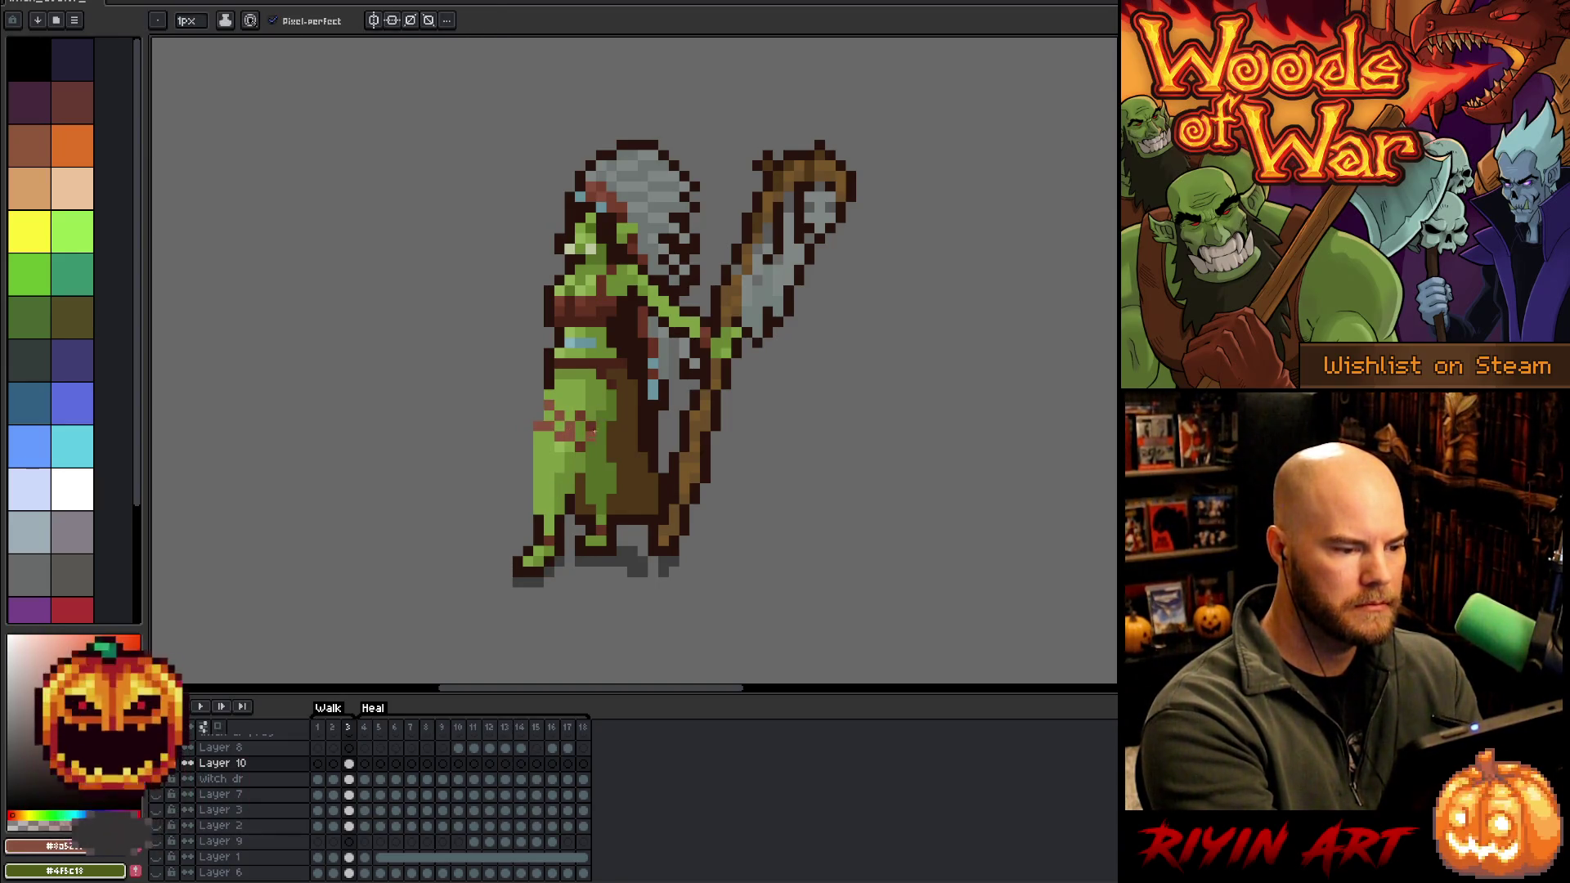
alt+click(595, 407)
click(570, 458)
drag(569, 467, 575, 478)
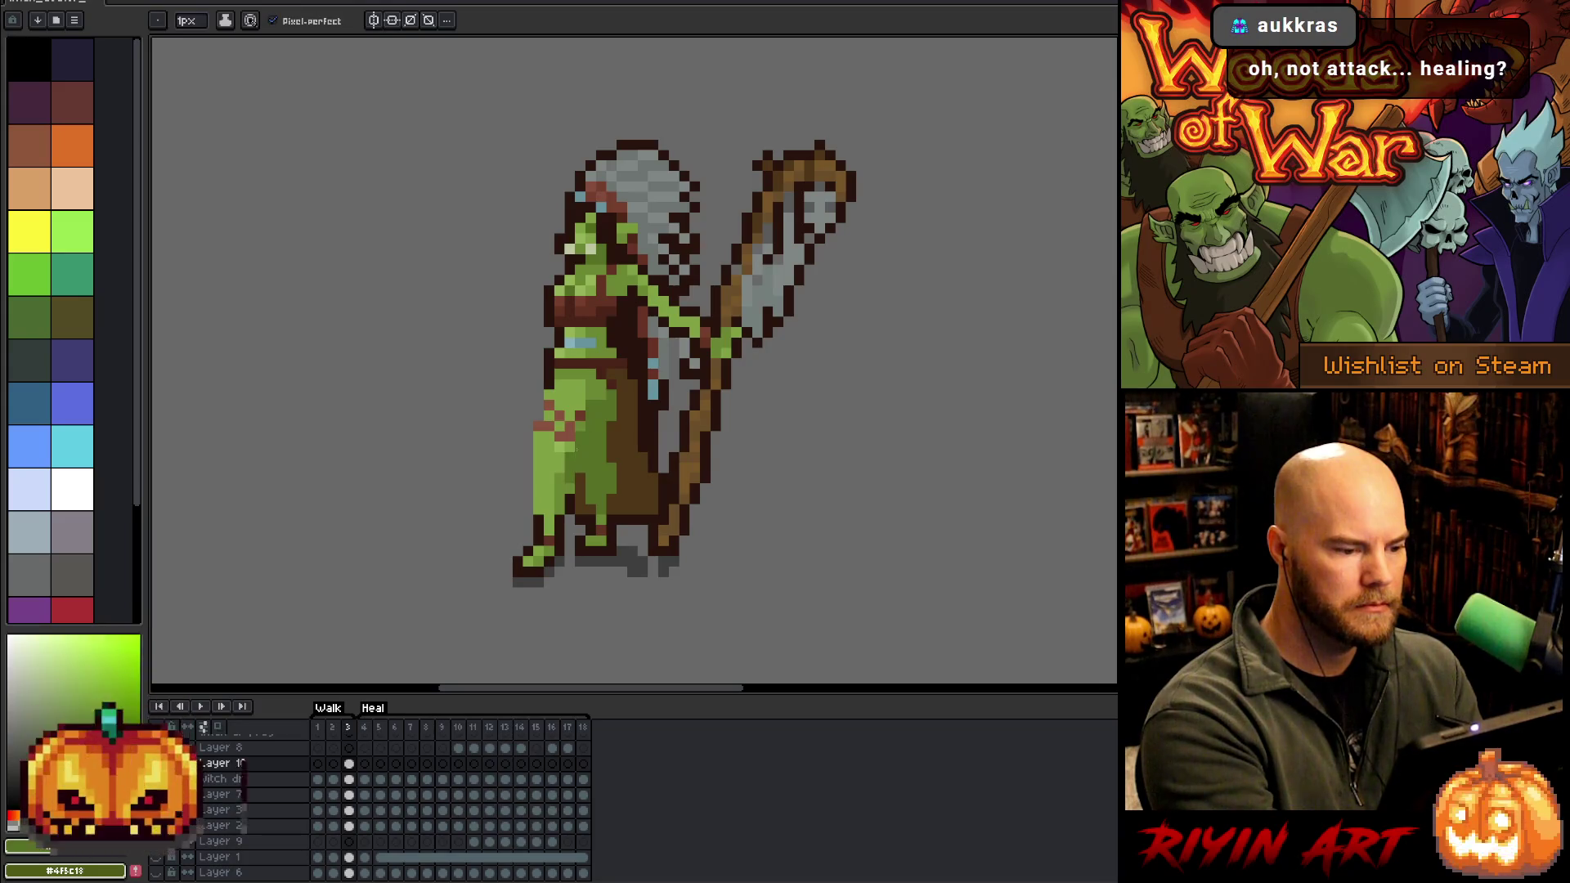
alt+click(575, 491)
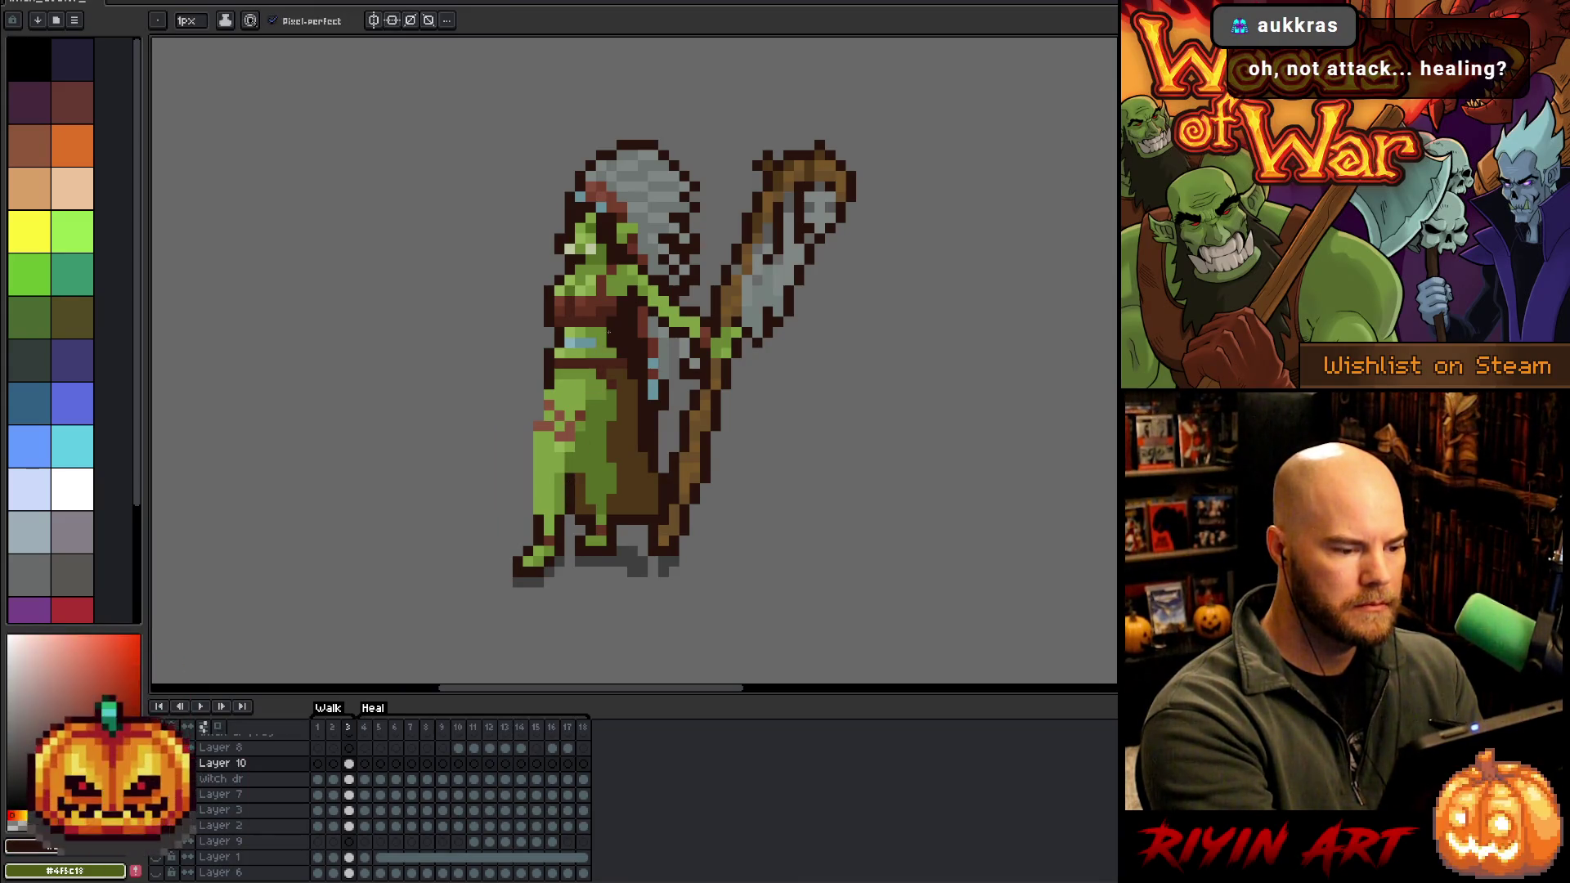
alt+click(545, 505)
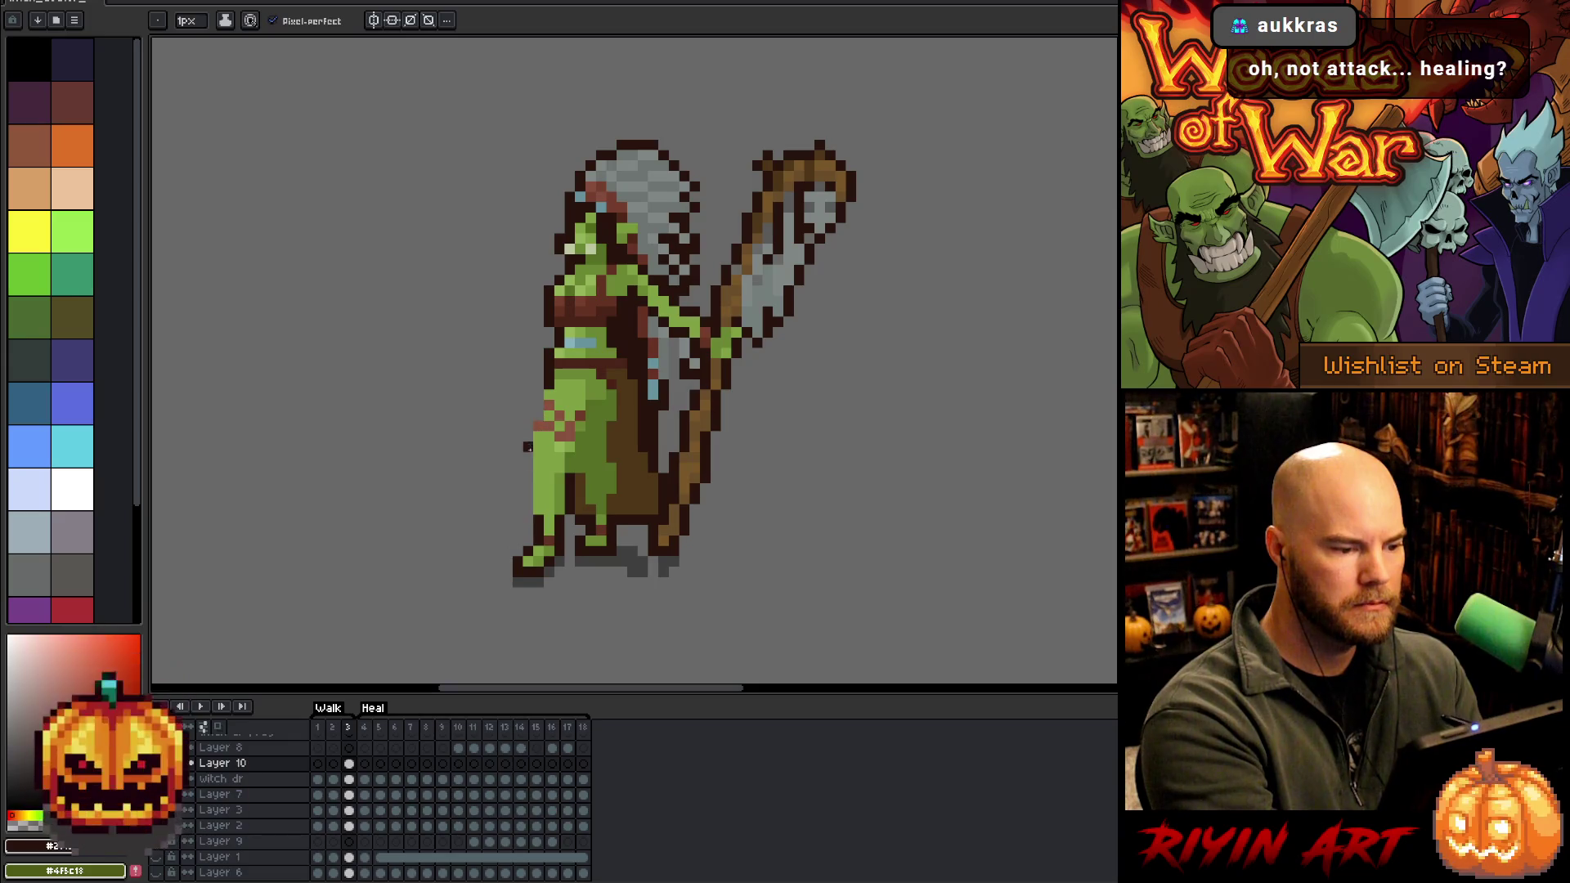
drag(528, 448, 537, 425)
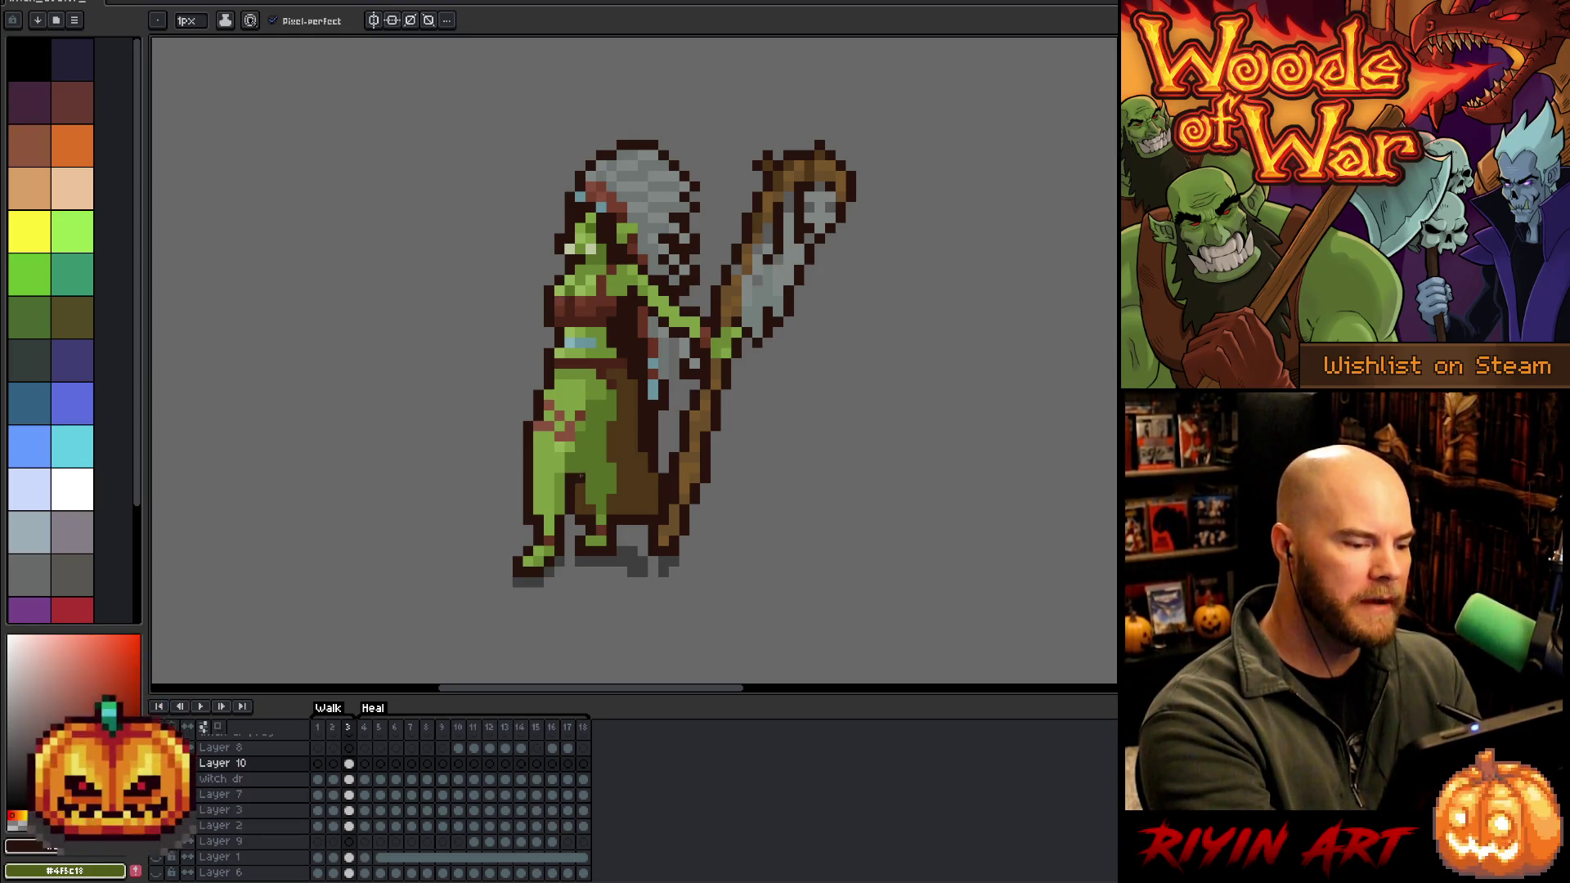
key(q)
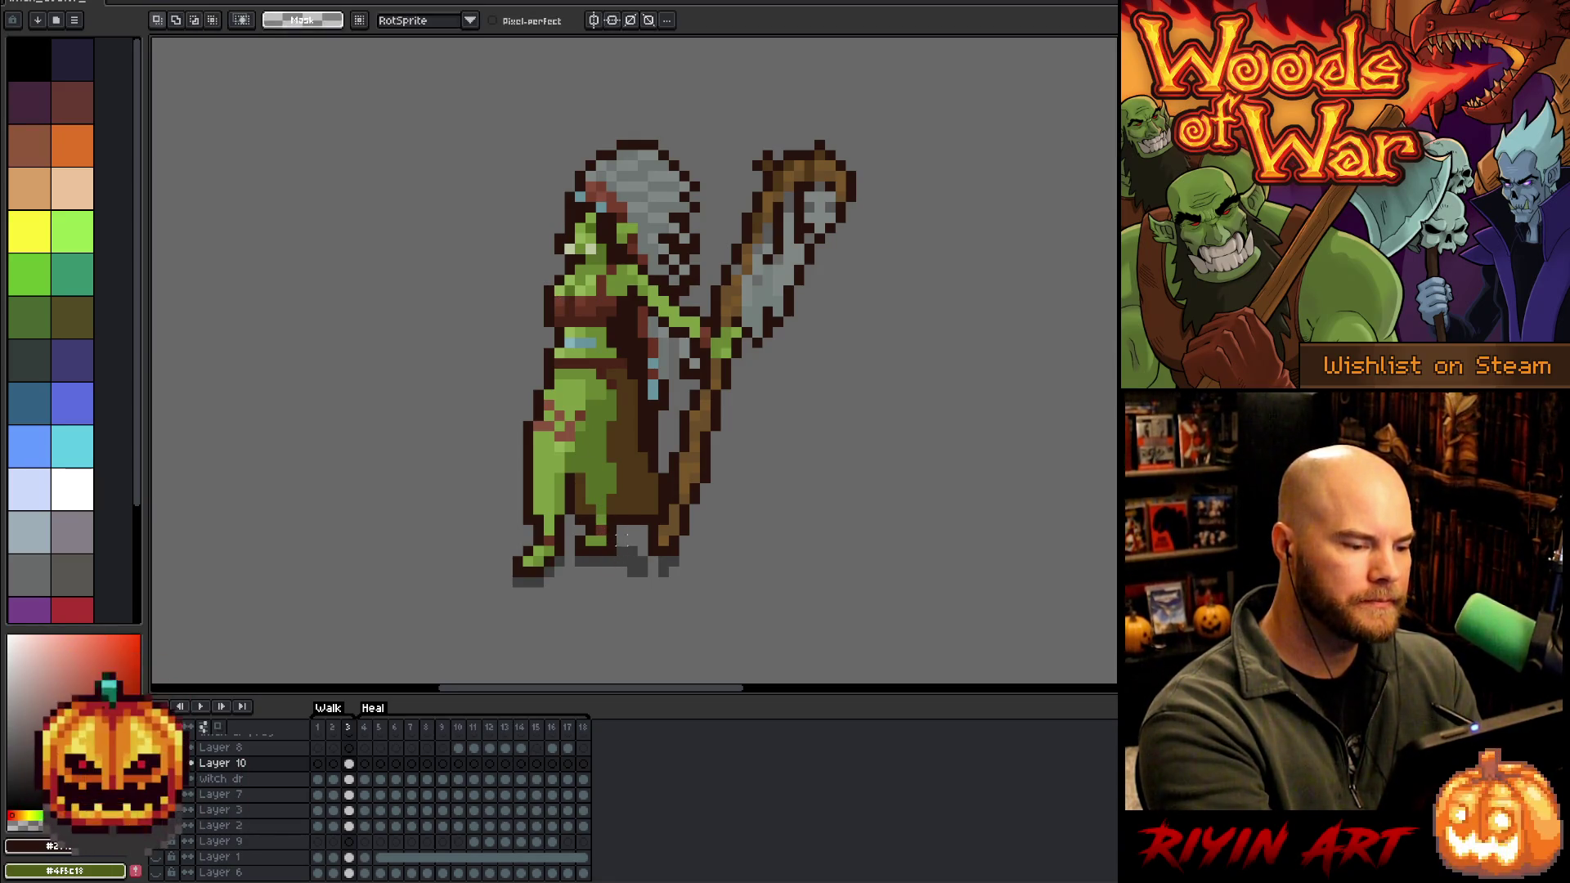
mouse_move(613, 540)
mouse_down()
mouse_move(603, 426)
mouse_move(577, 569)
mouse_up()
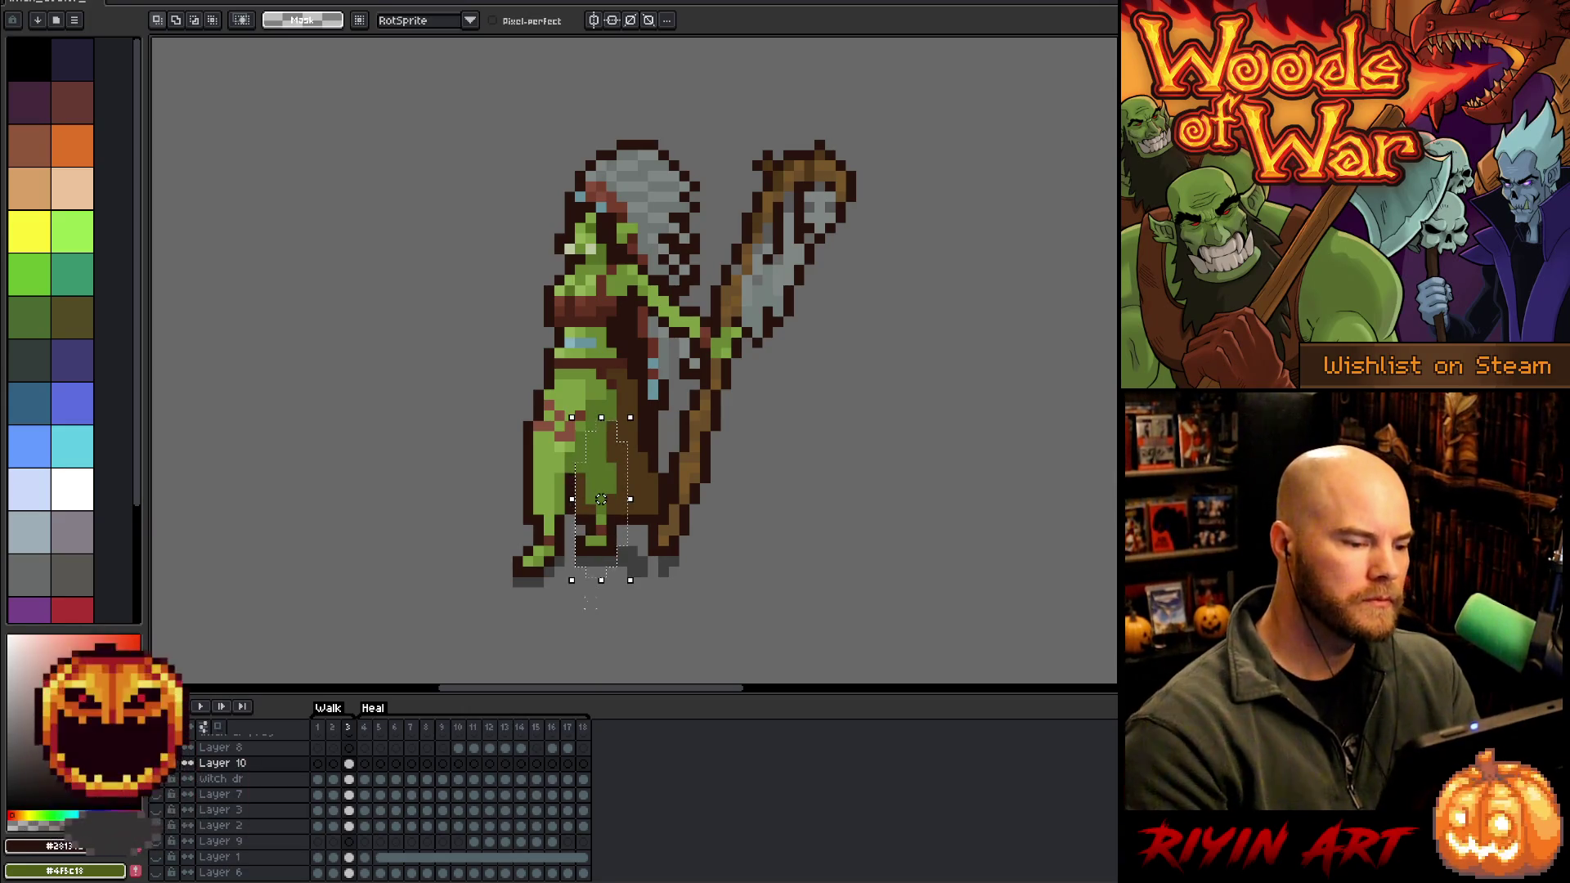
drag(601, 499, 601, 498)
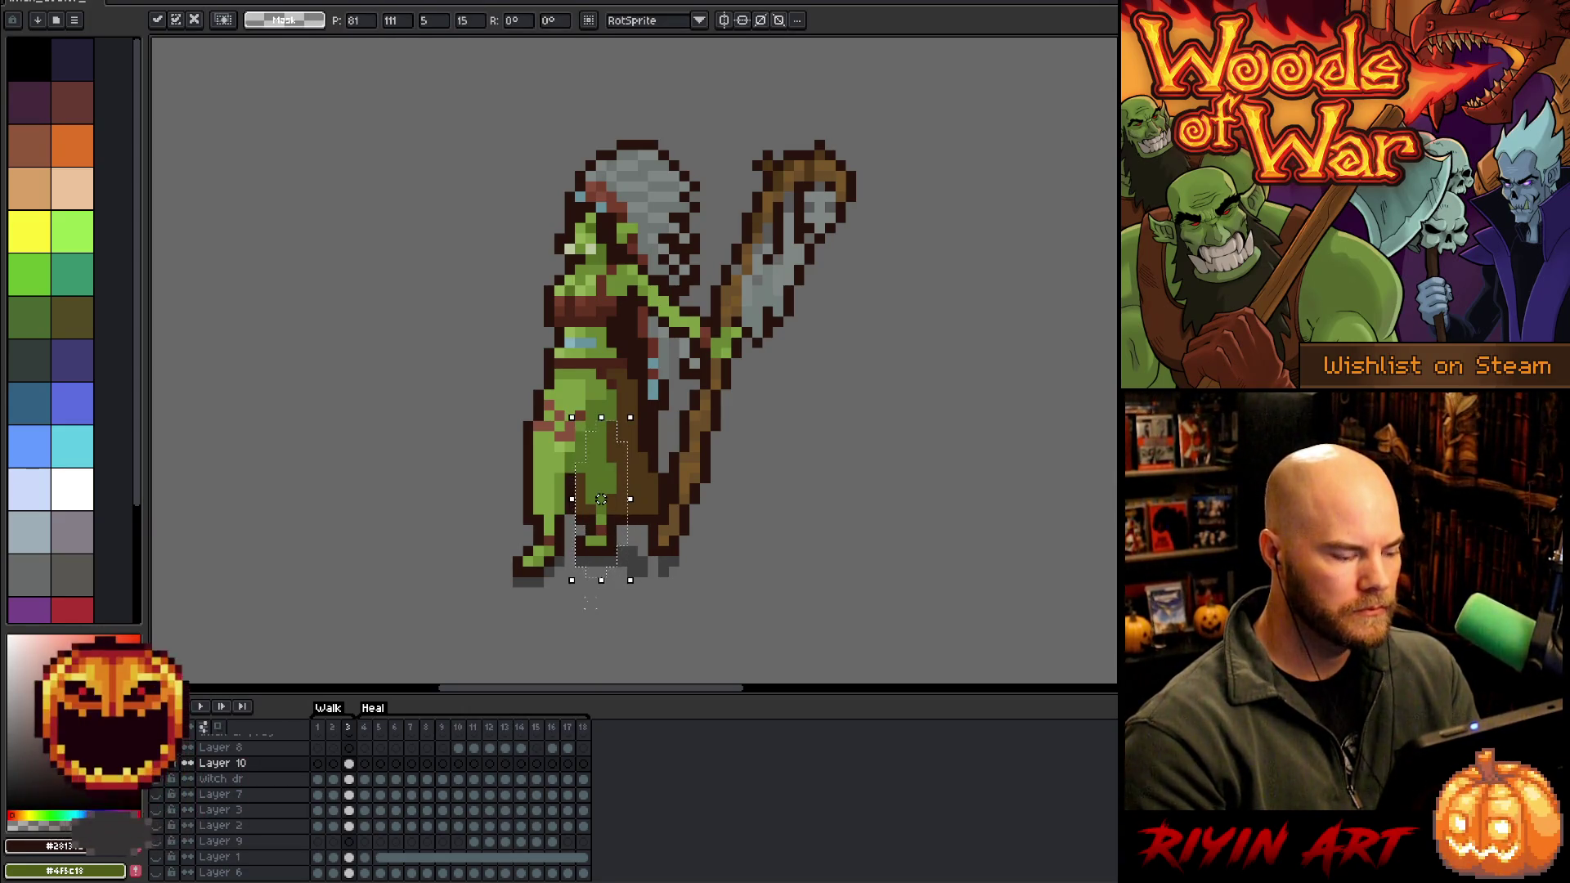
click(350, 781)
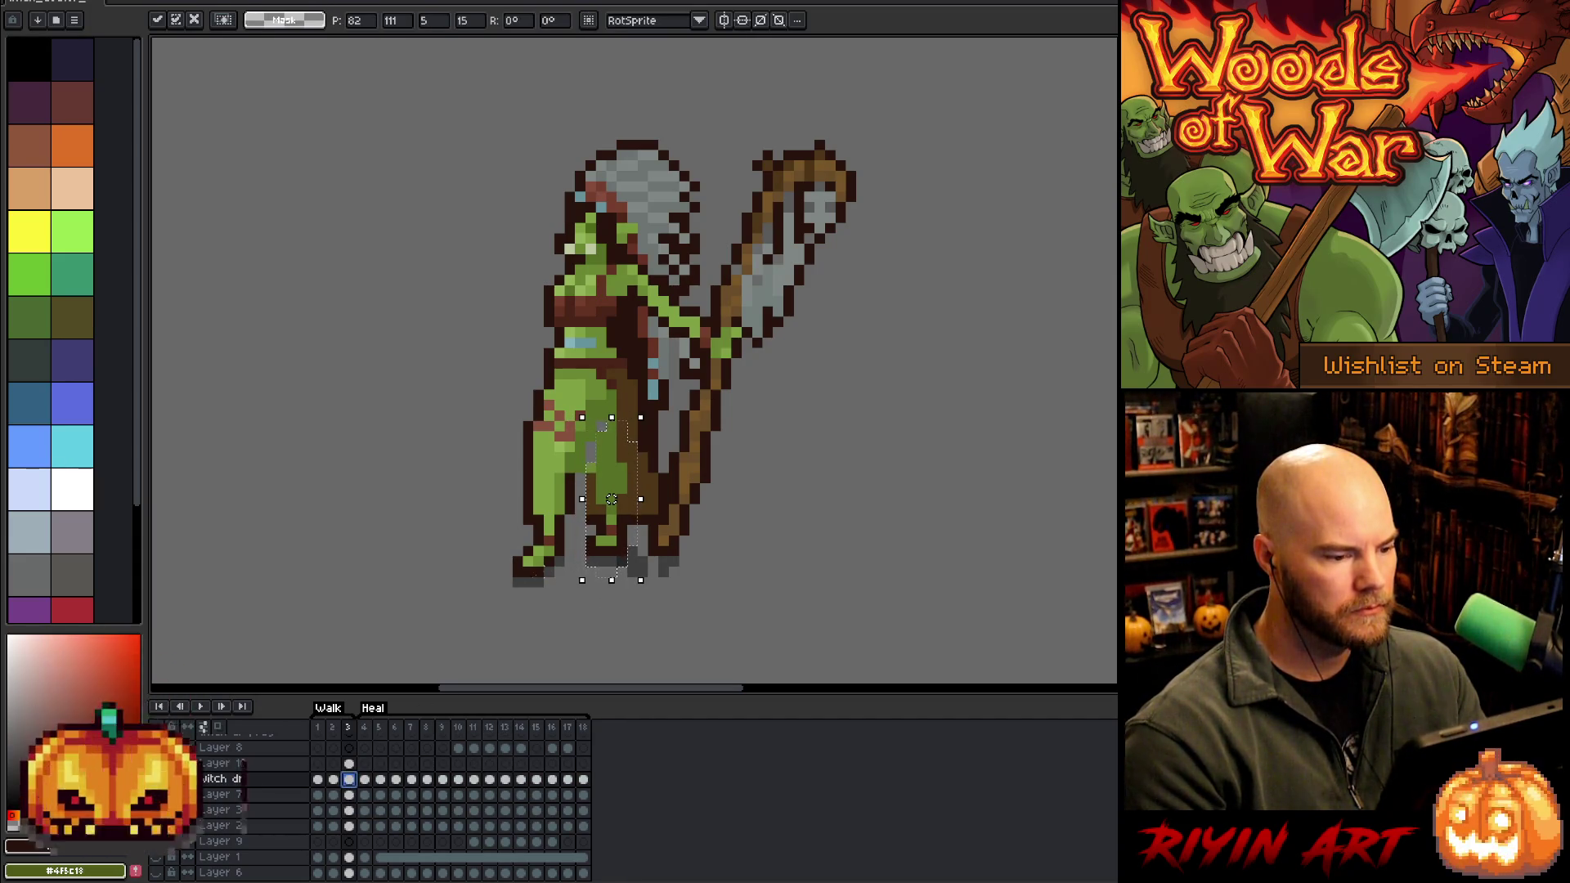
key(Return)
drag(660, 420, 622, 499)
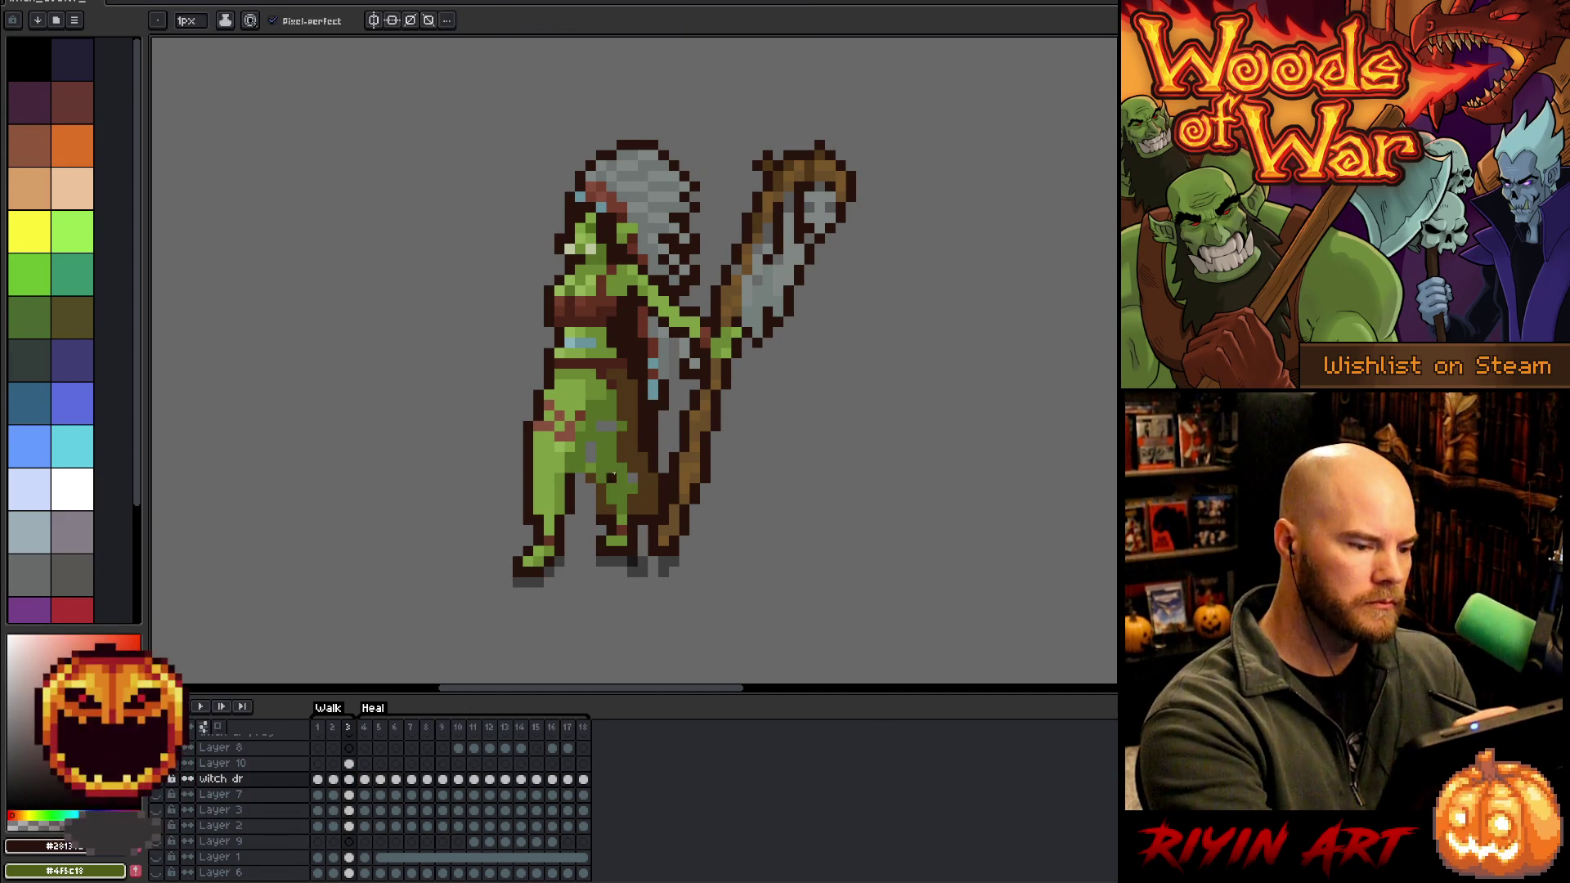
key(Return)
key(b)
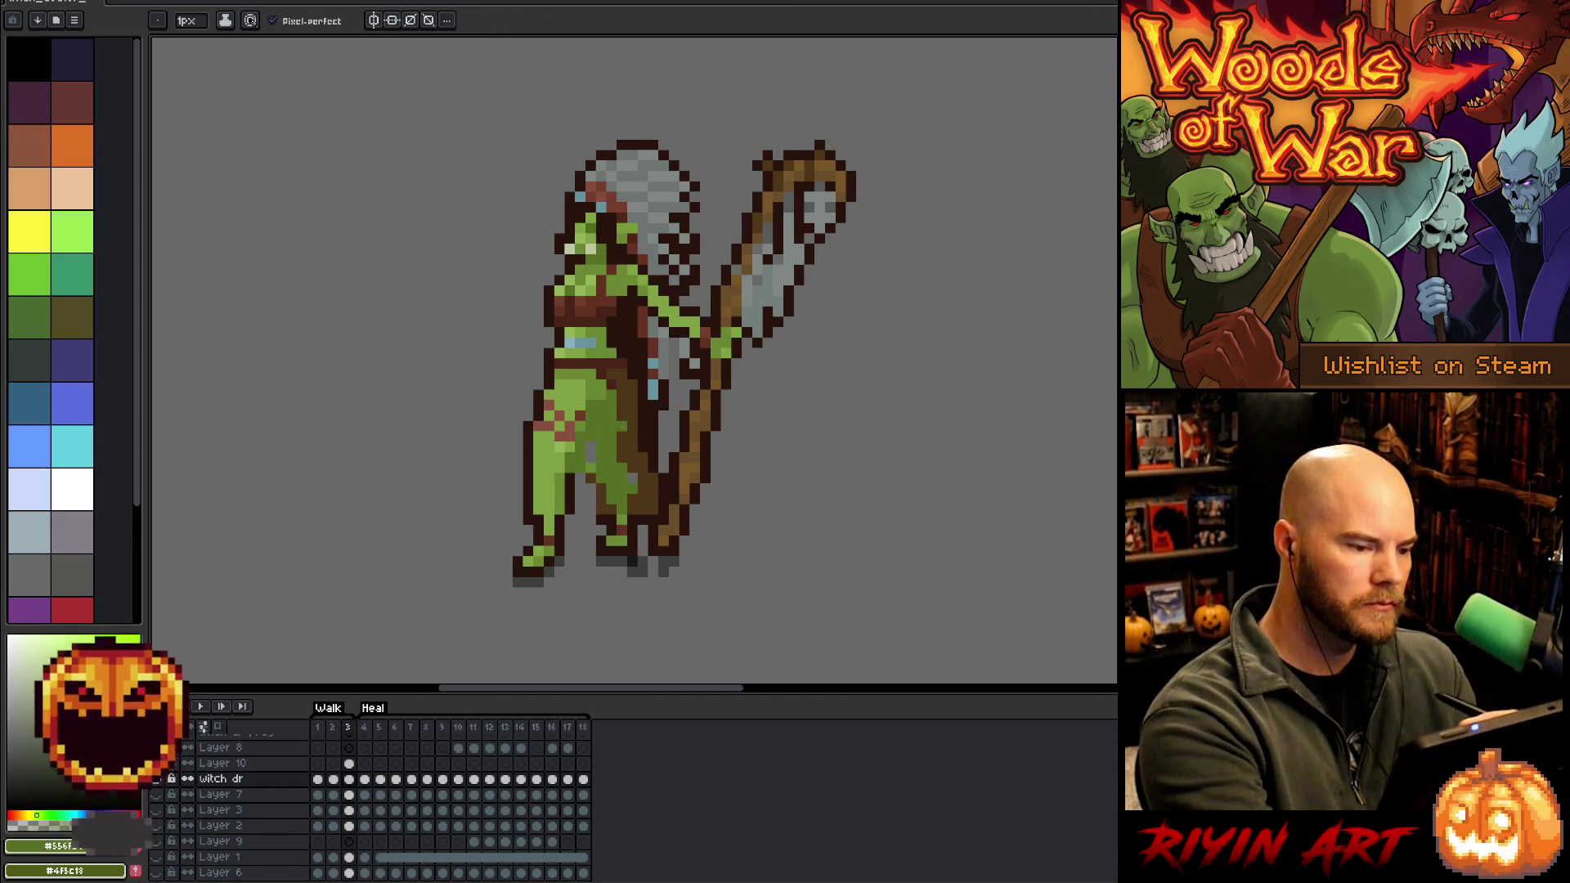
alt+click(620, 423)
key(i)
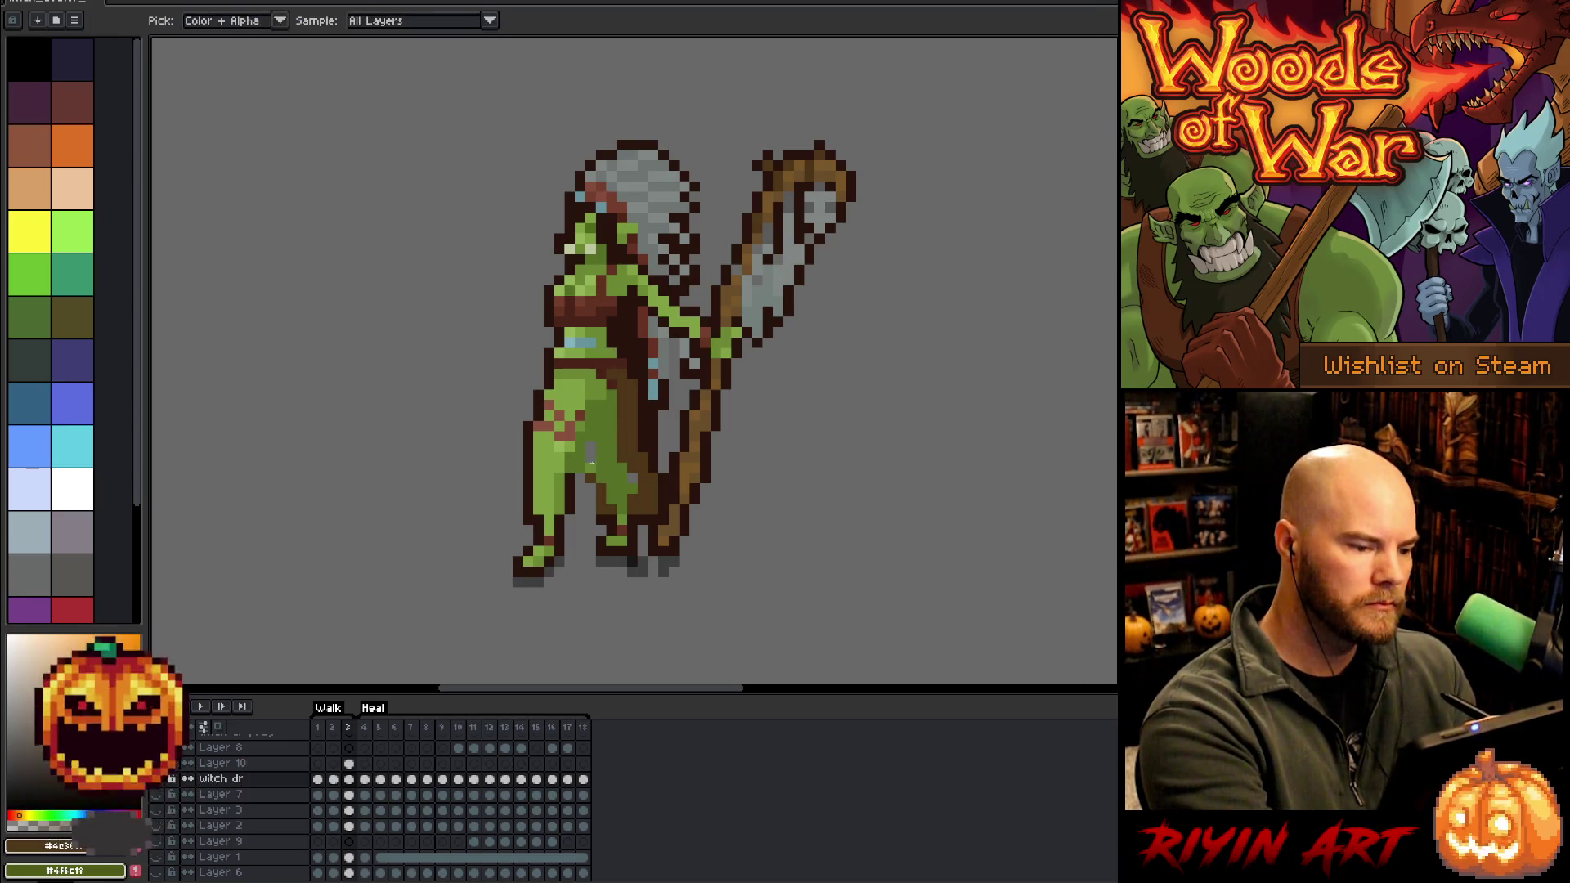
key(b)
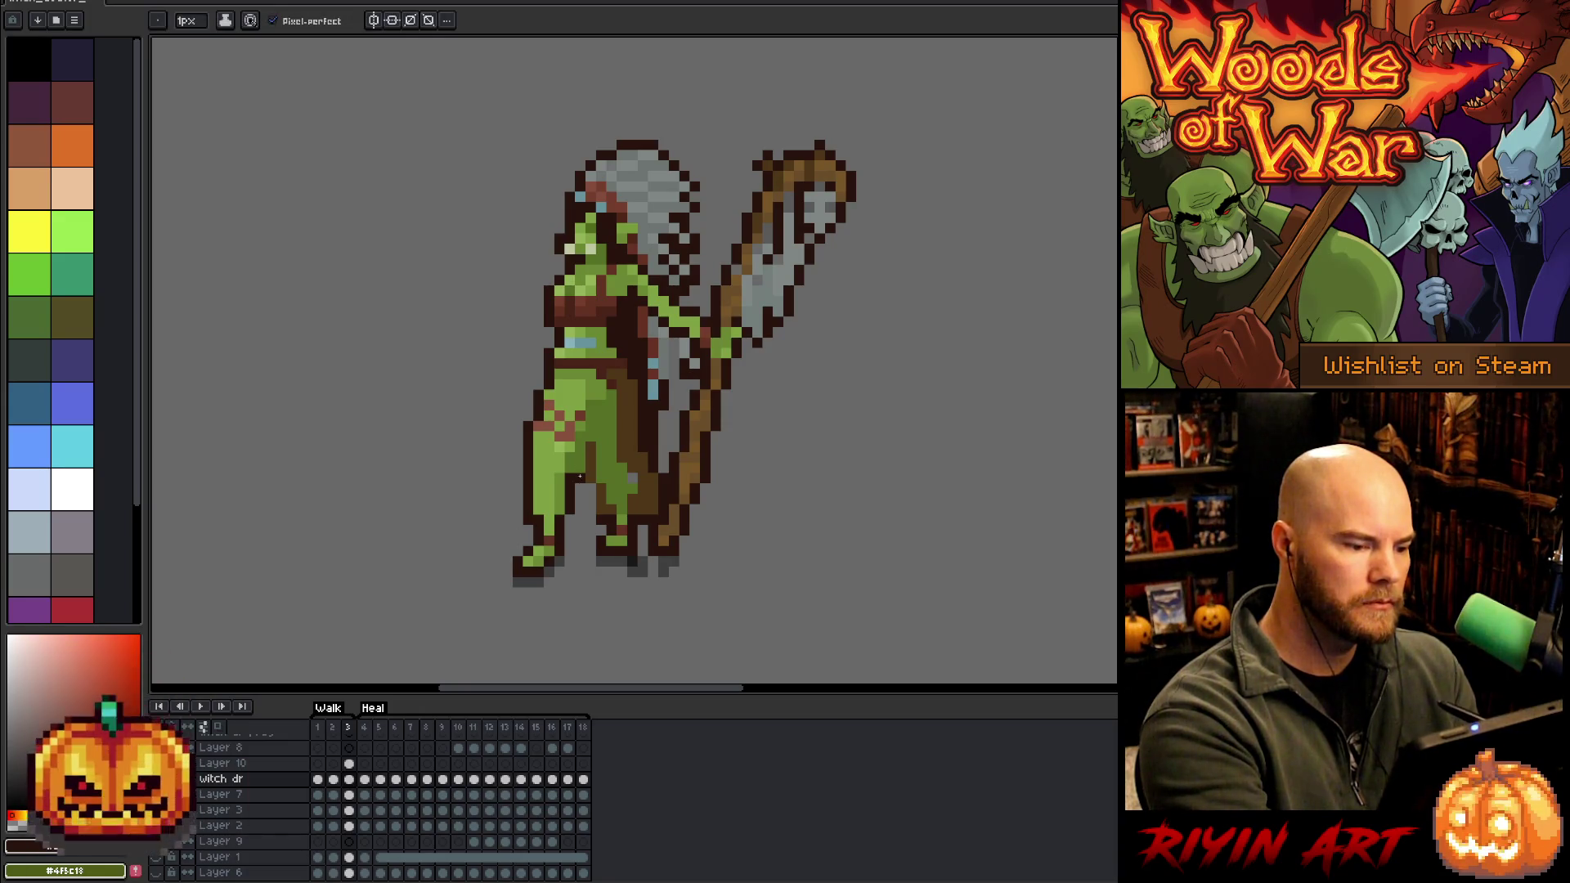
click(246, 763)
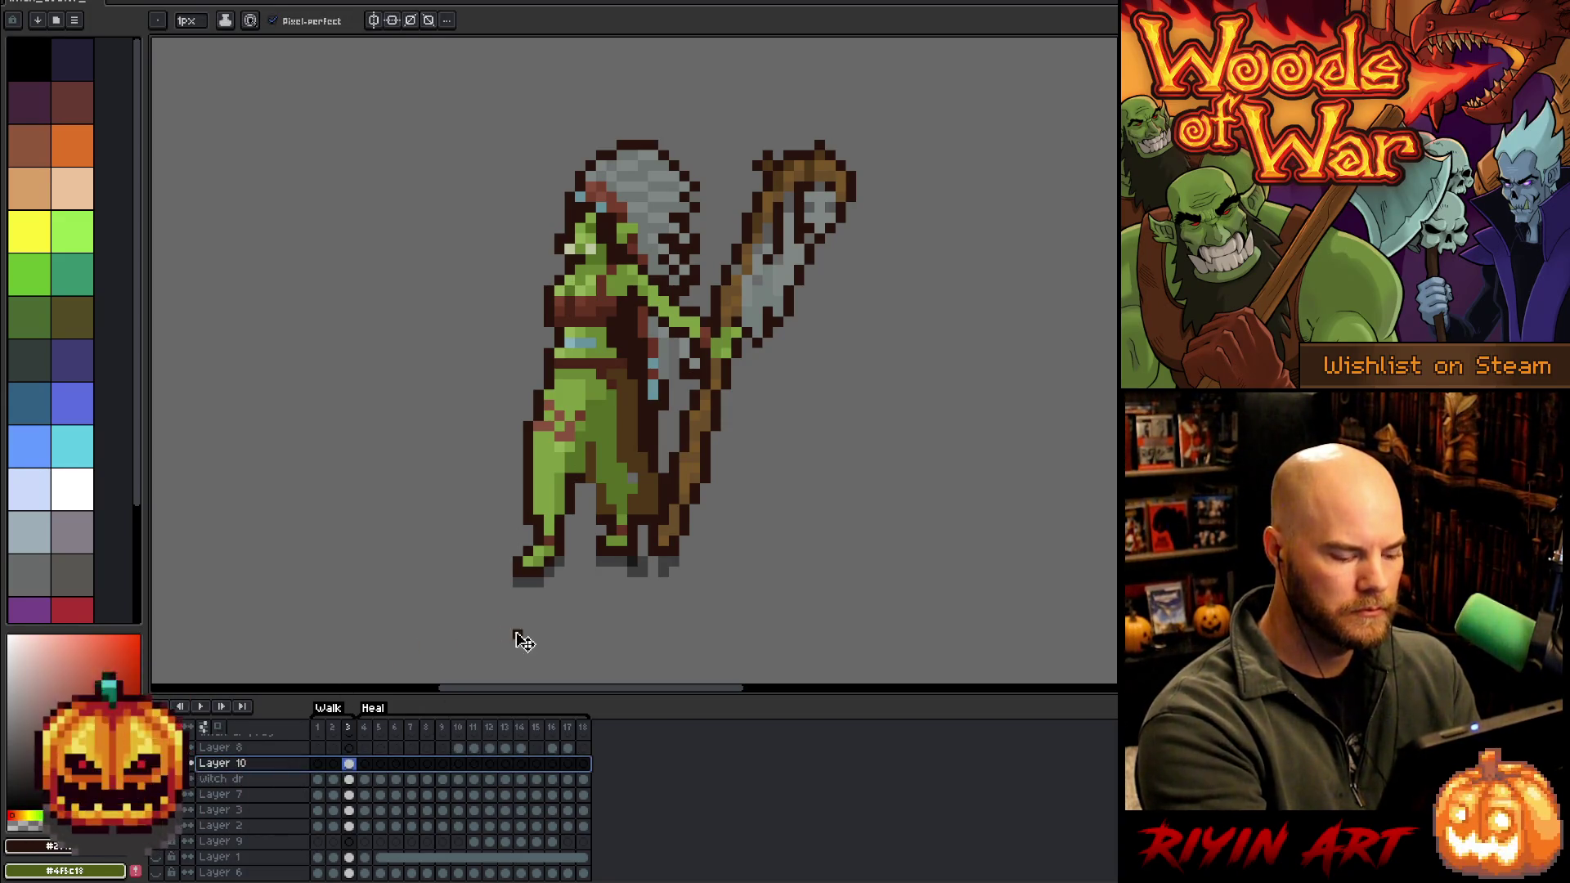
ctrl+click(544, 438)
key(i)
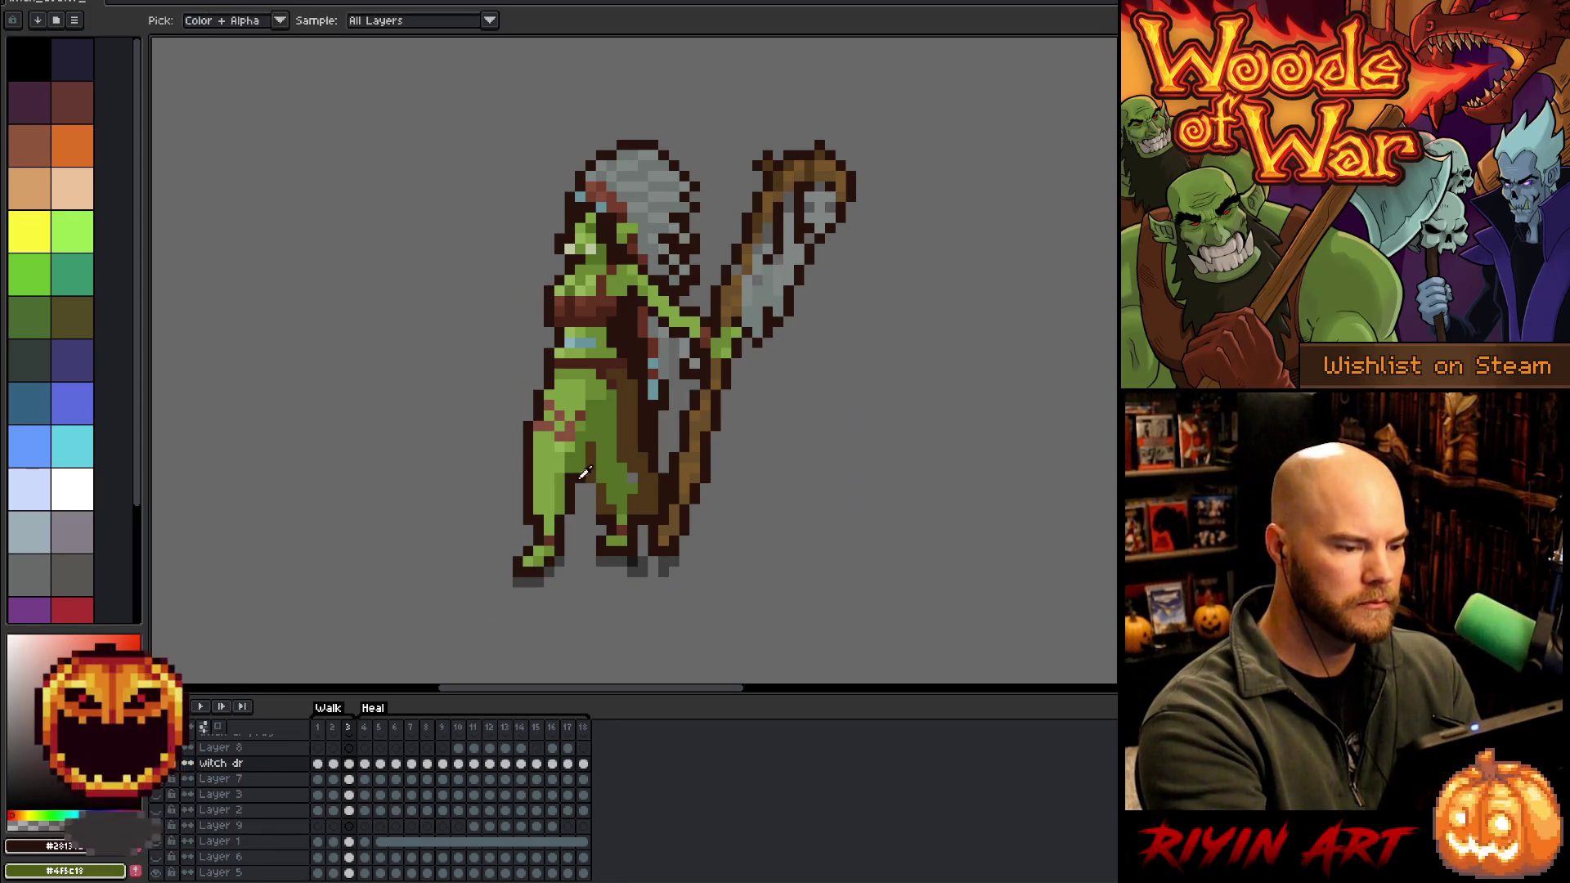
key(b)
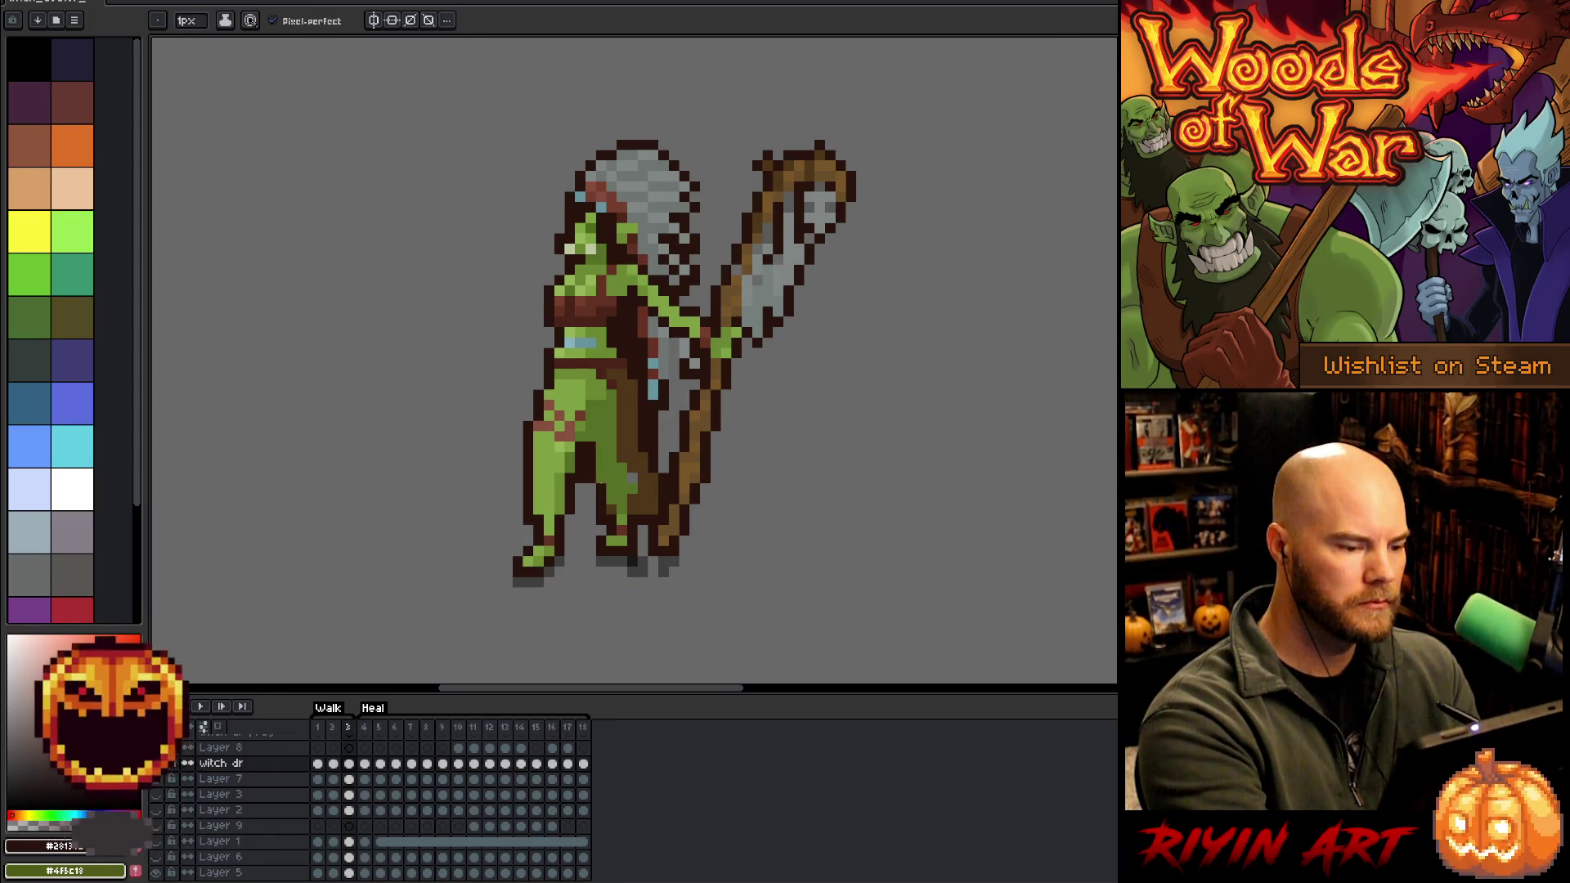
alt+click(628, 417)
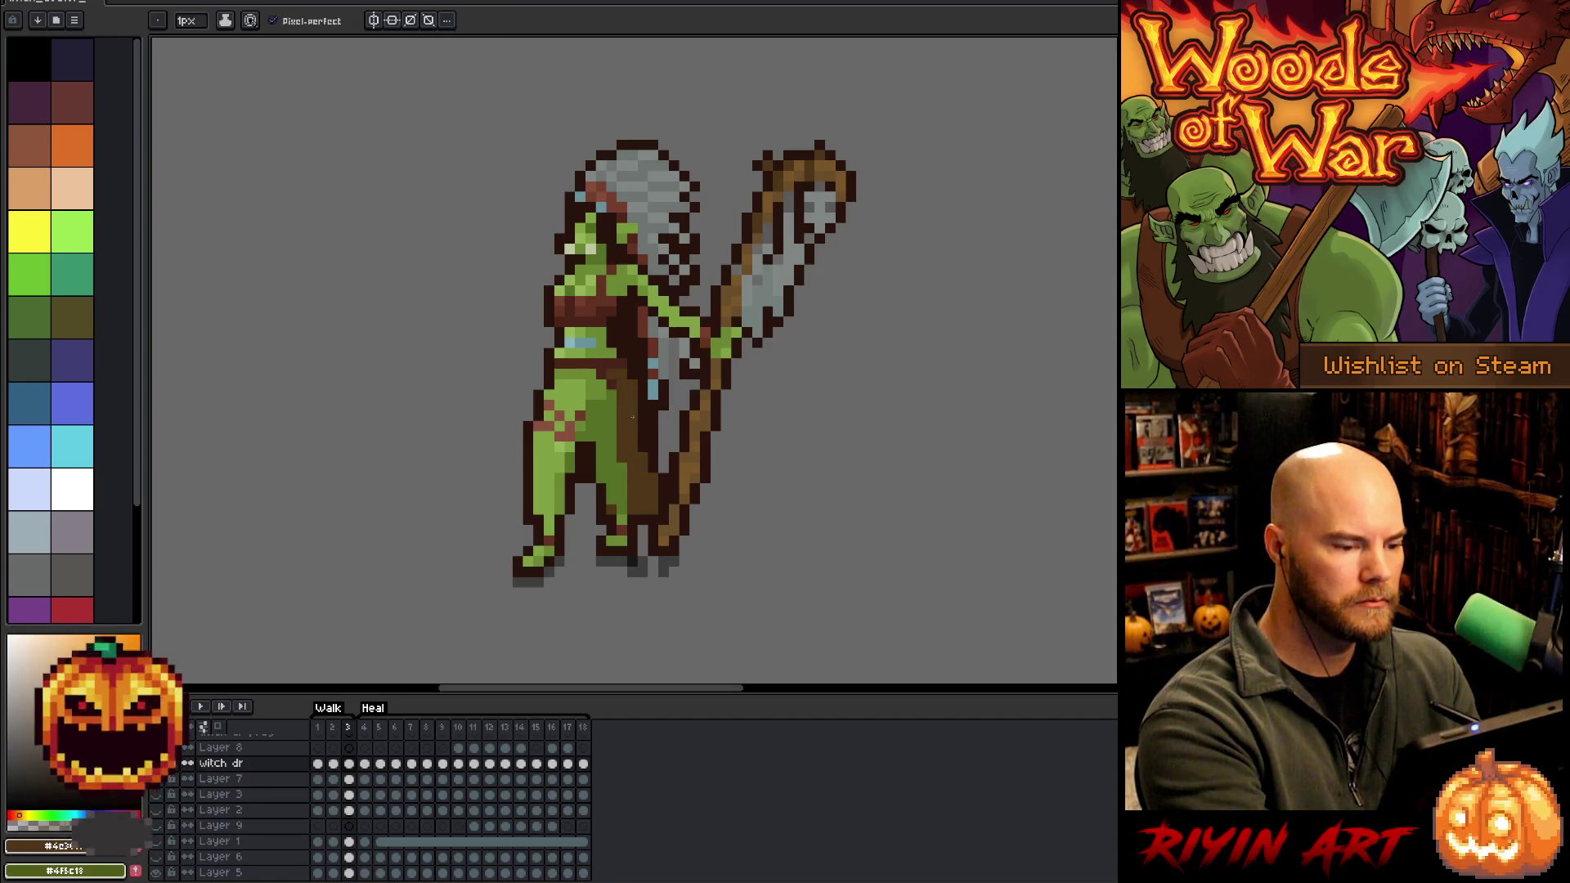
alt+click(630, 483)
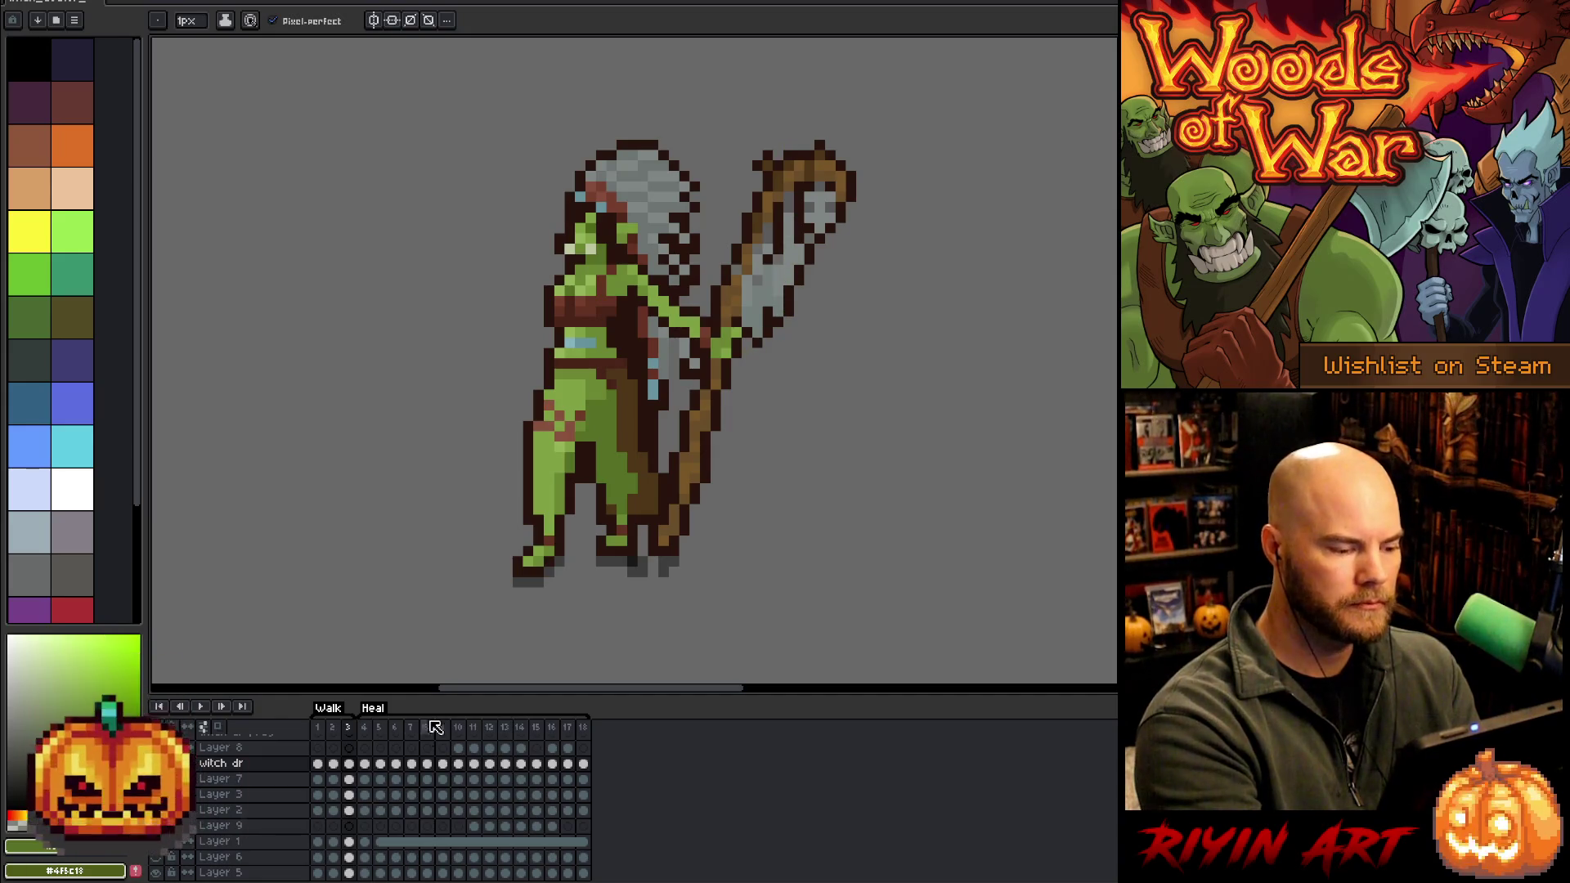
key(alt)
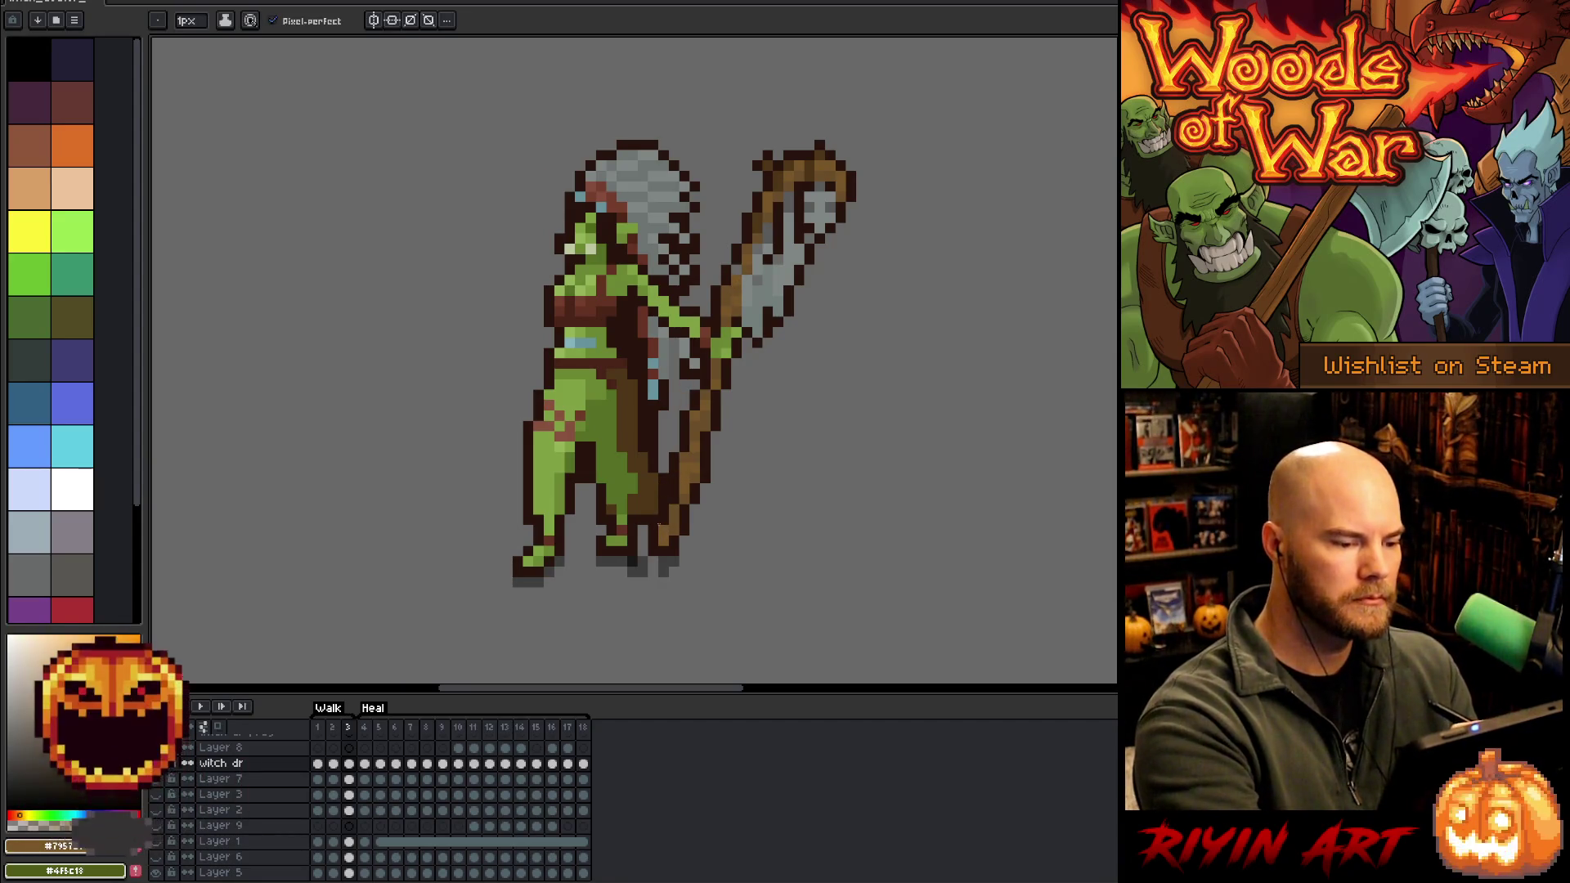
Draw a brown staff raised toward the top-left with a thickened hook and darkened lower shaft
drag(659, 523, 515, 196)
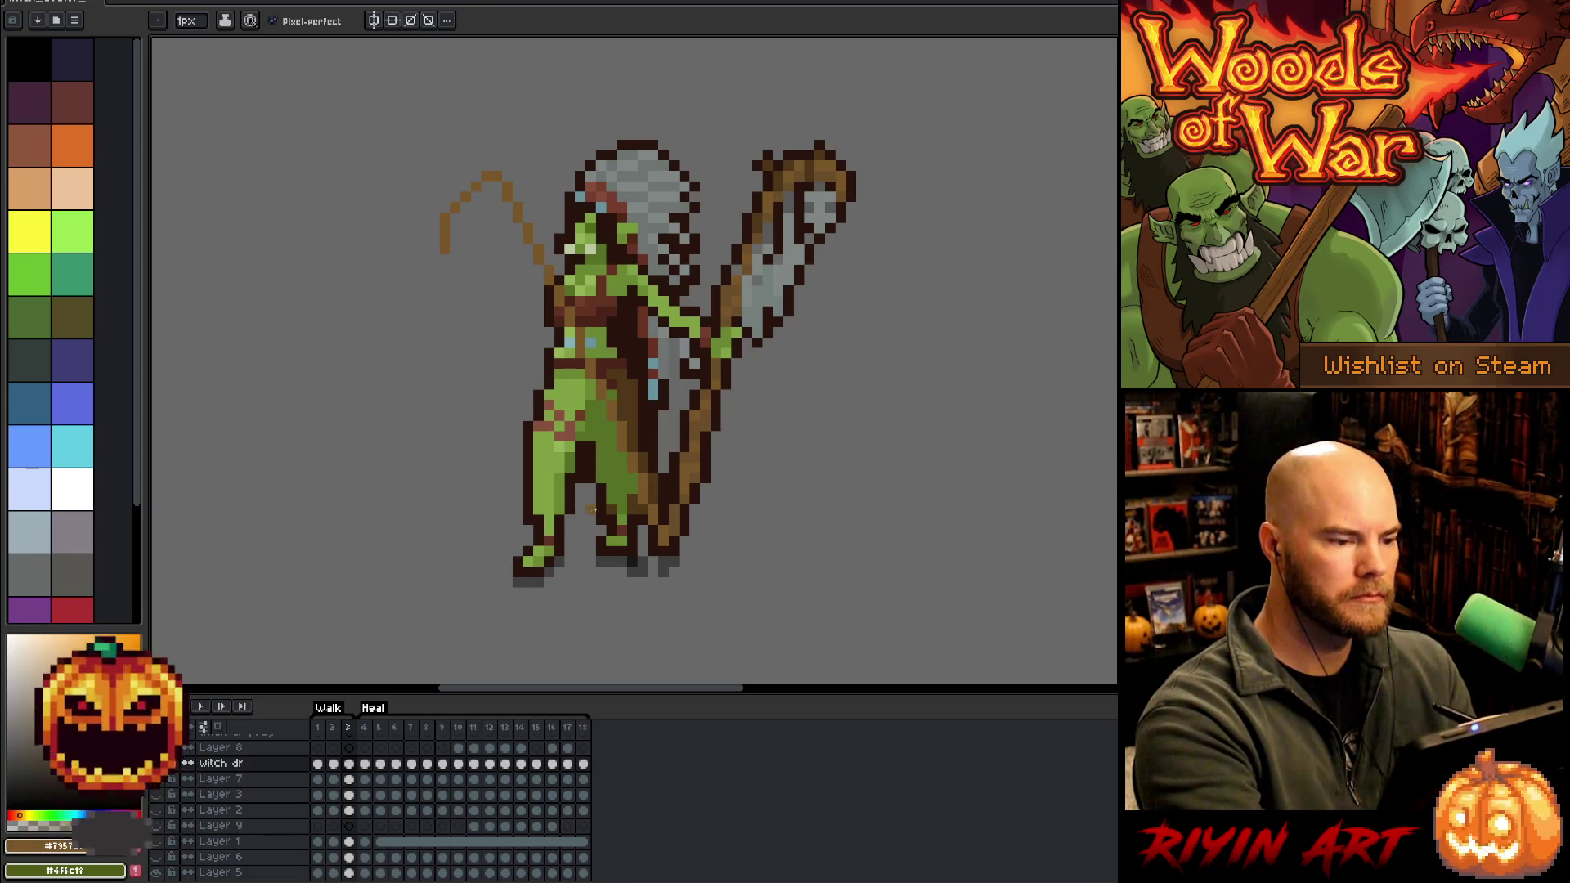
mouse_move(457, 220)
mouse_down()
mouse_move(520, 233)
mouse_move(656, 513)
mouse_up()
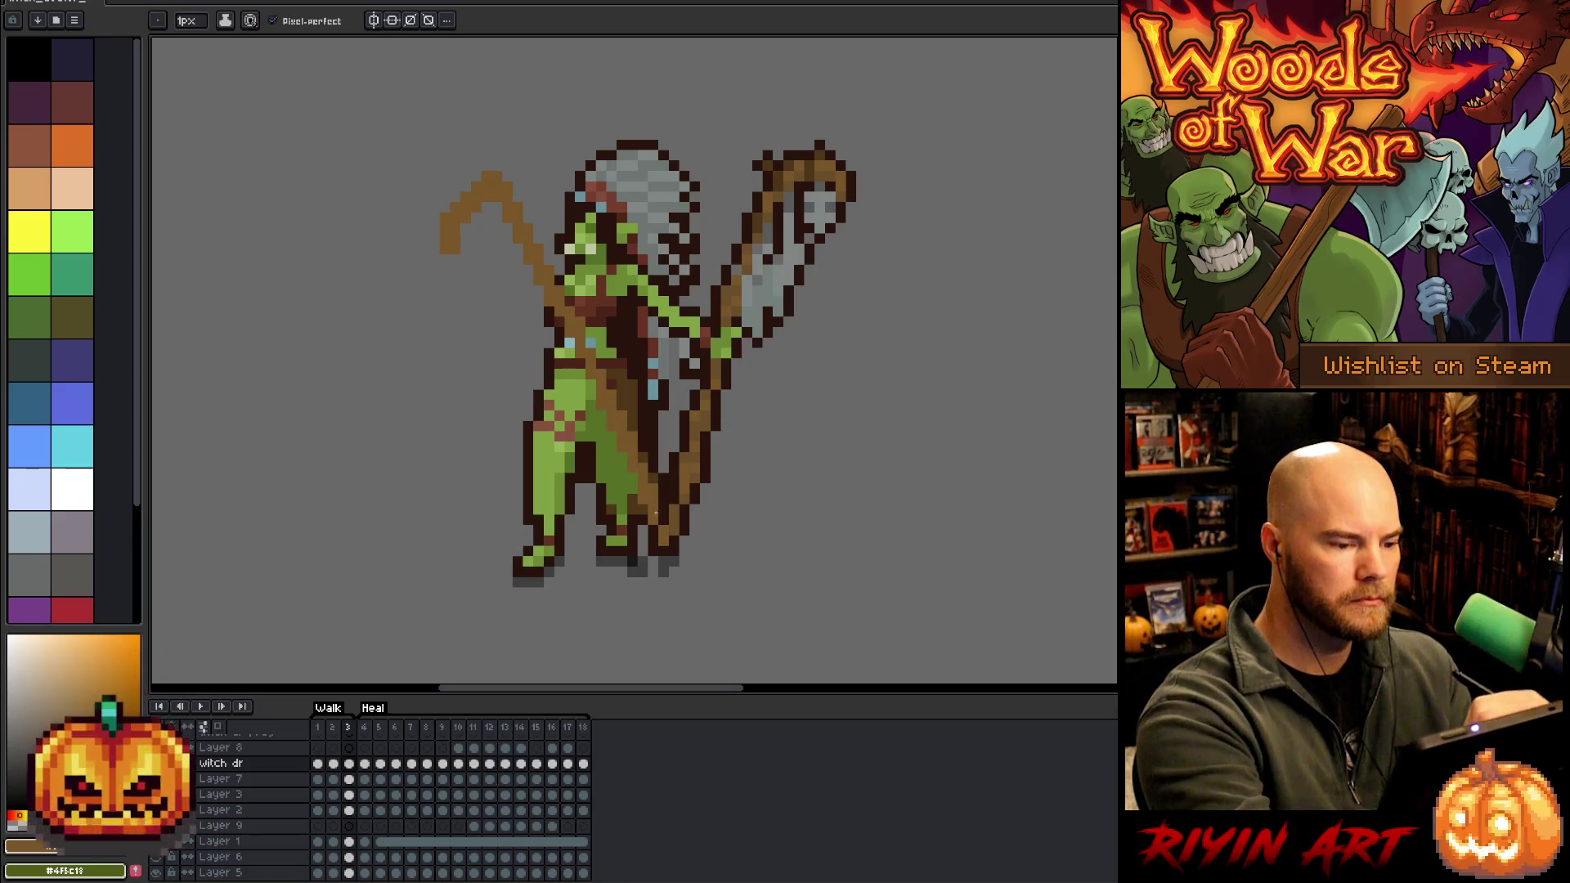
drag(632, 433, 671, 547)
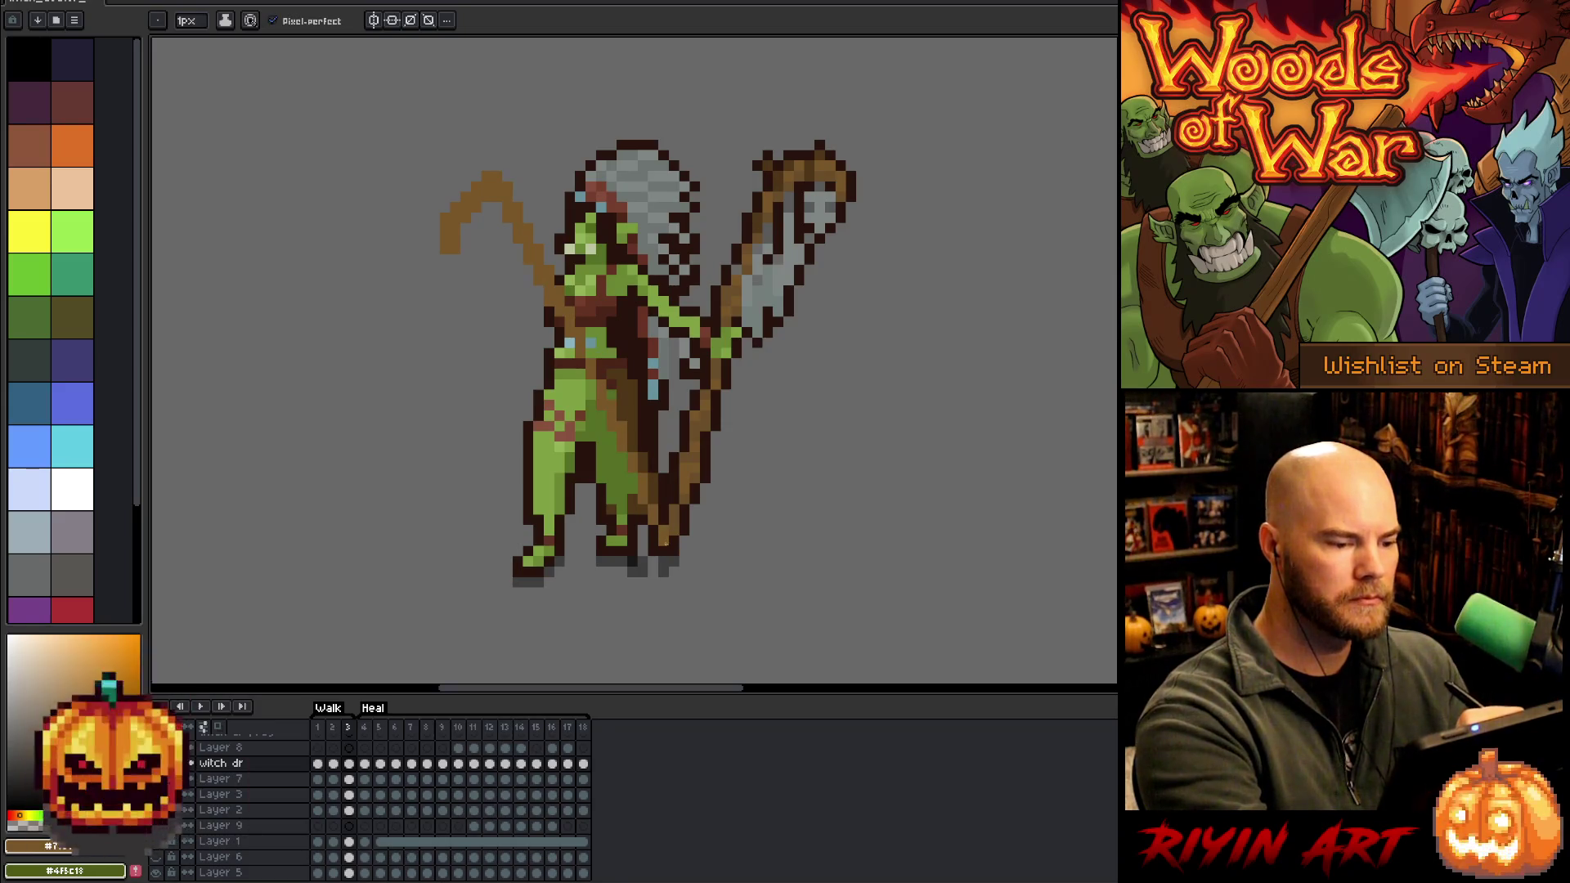
Paint a light grey blade beside the new staff, sampled from the existing blade
alt+click(782, 274)
drag(476, 227, 476, 378)
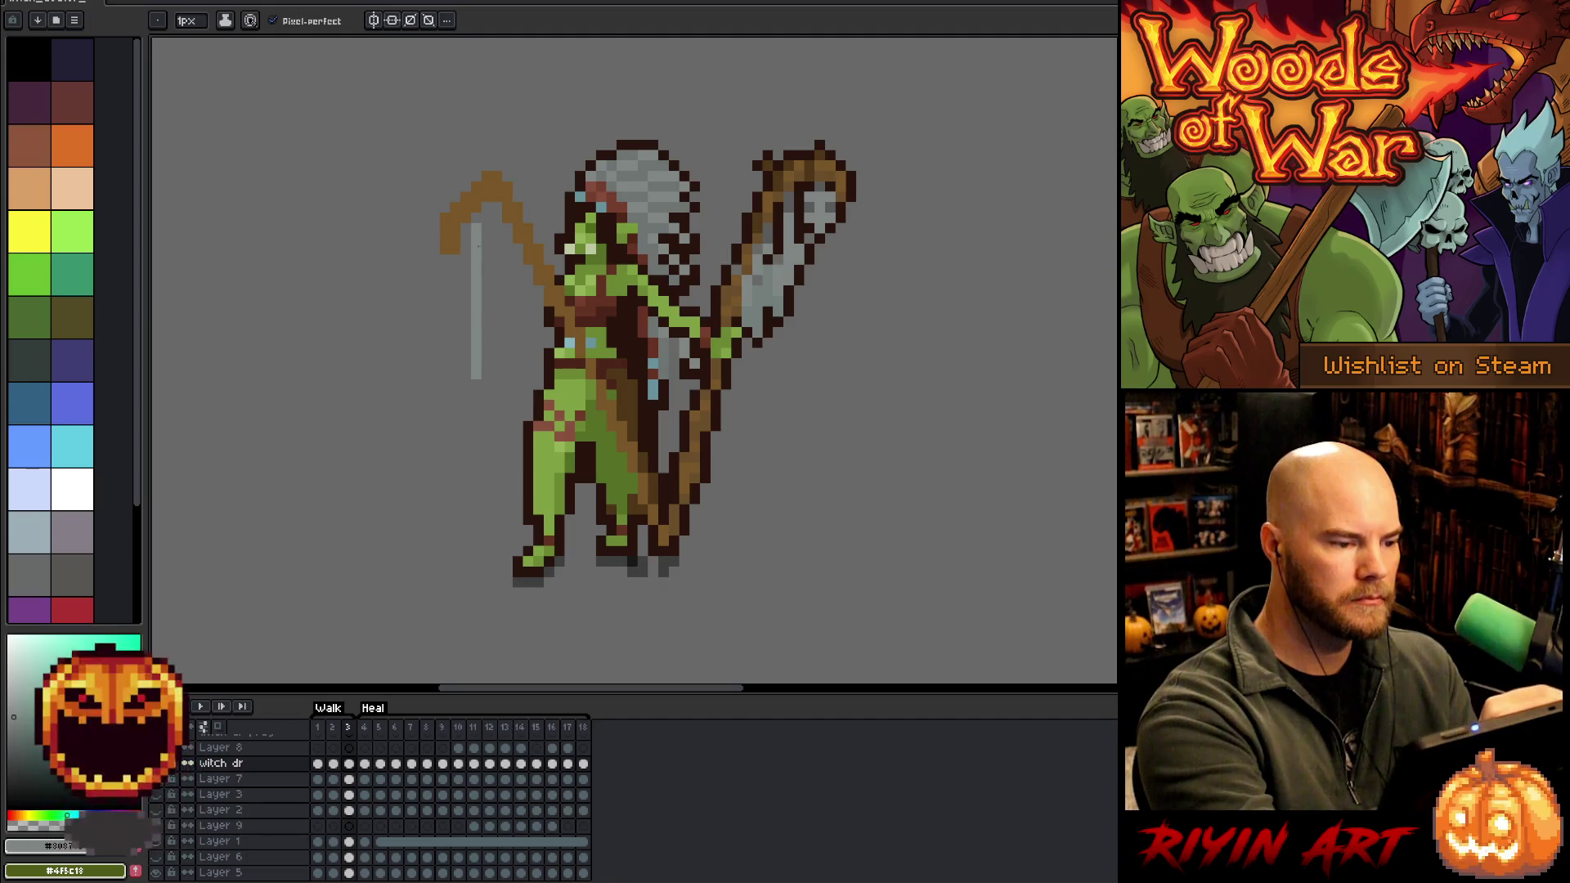
mouse_move(486, 265)
mouse_down()
mouse_move(487, 368)
mouse_move(486, 339)
mouse_up()
drag(496, 201, 497, 256)
drag(507, 253, 517, 336)
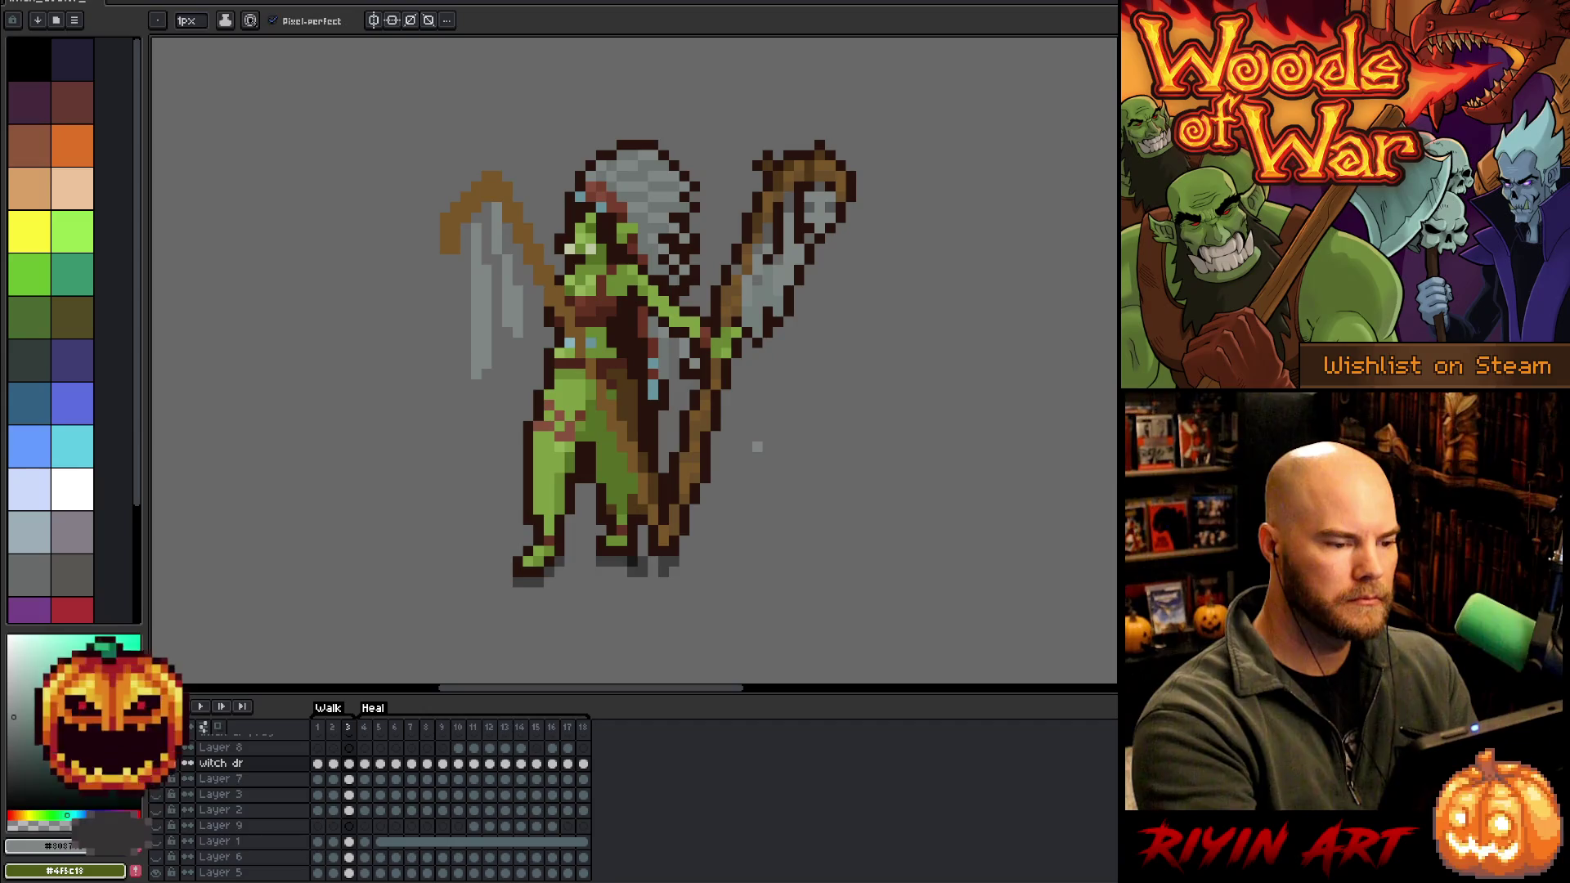
Paint the green arm across the torso and outline it in dark red-brown up toward the face
alt+click(664, 293)
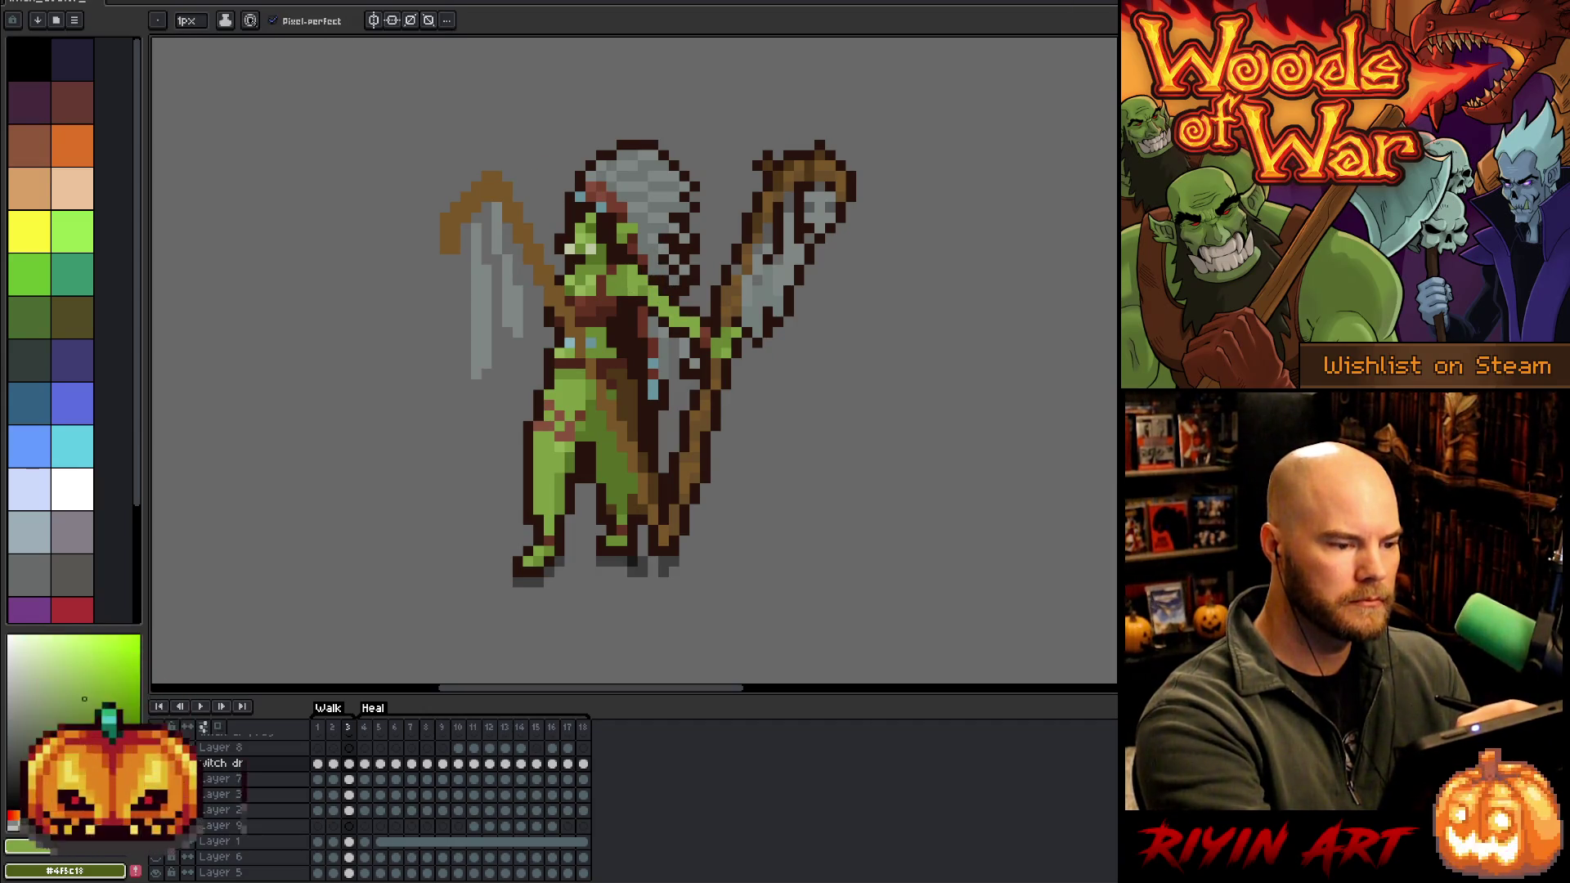
drag(625, 296, 579, 345)
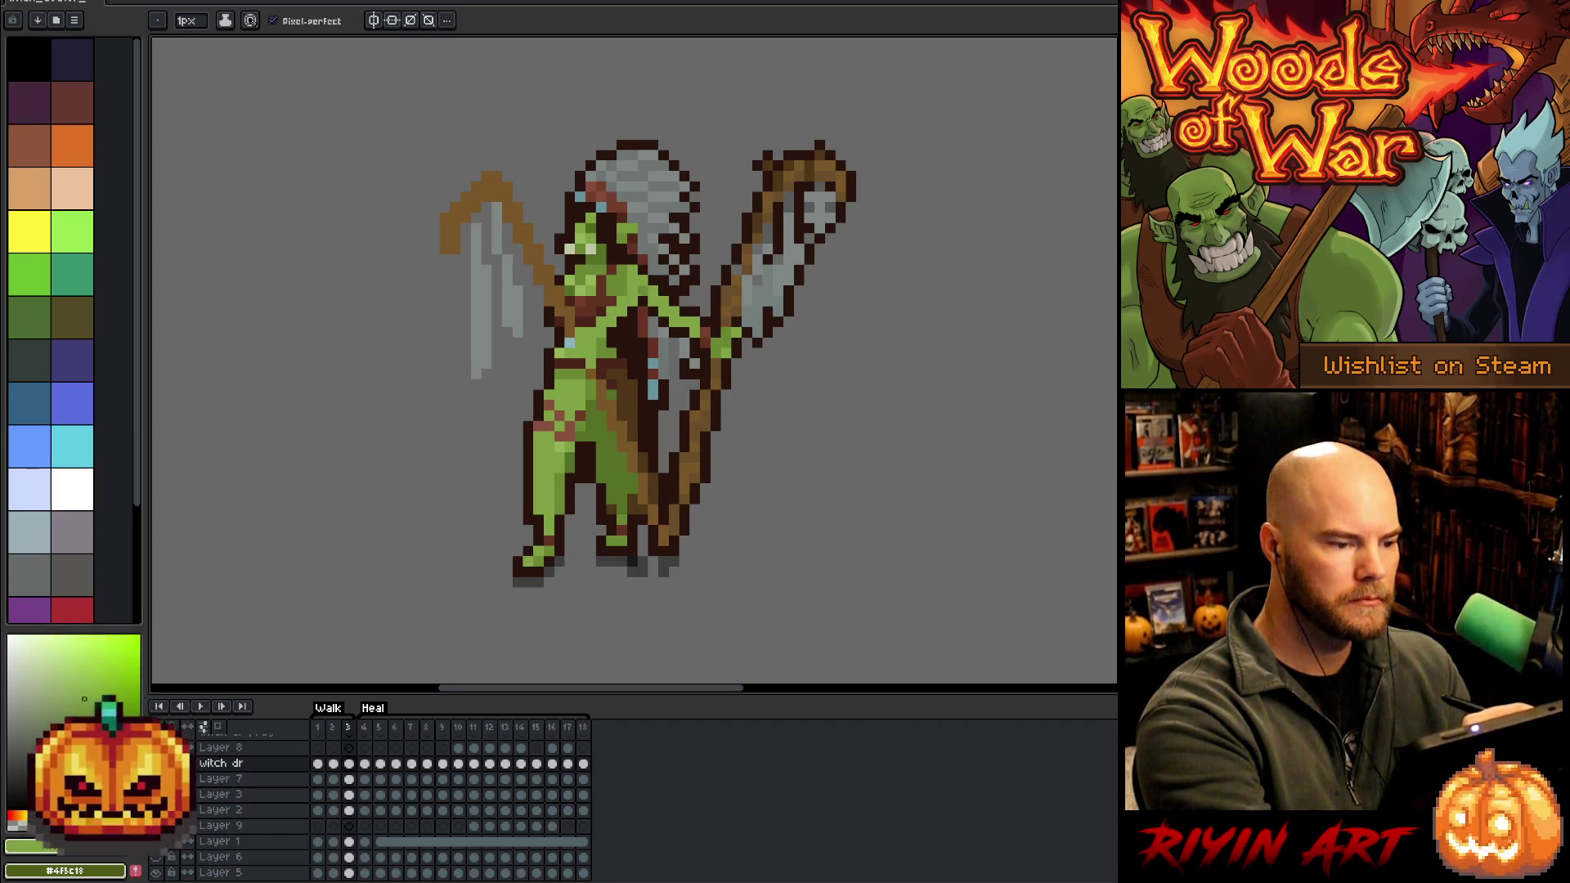
alt+click(655, 304)
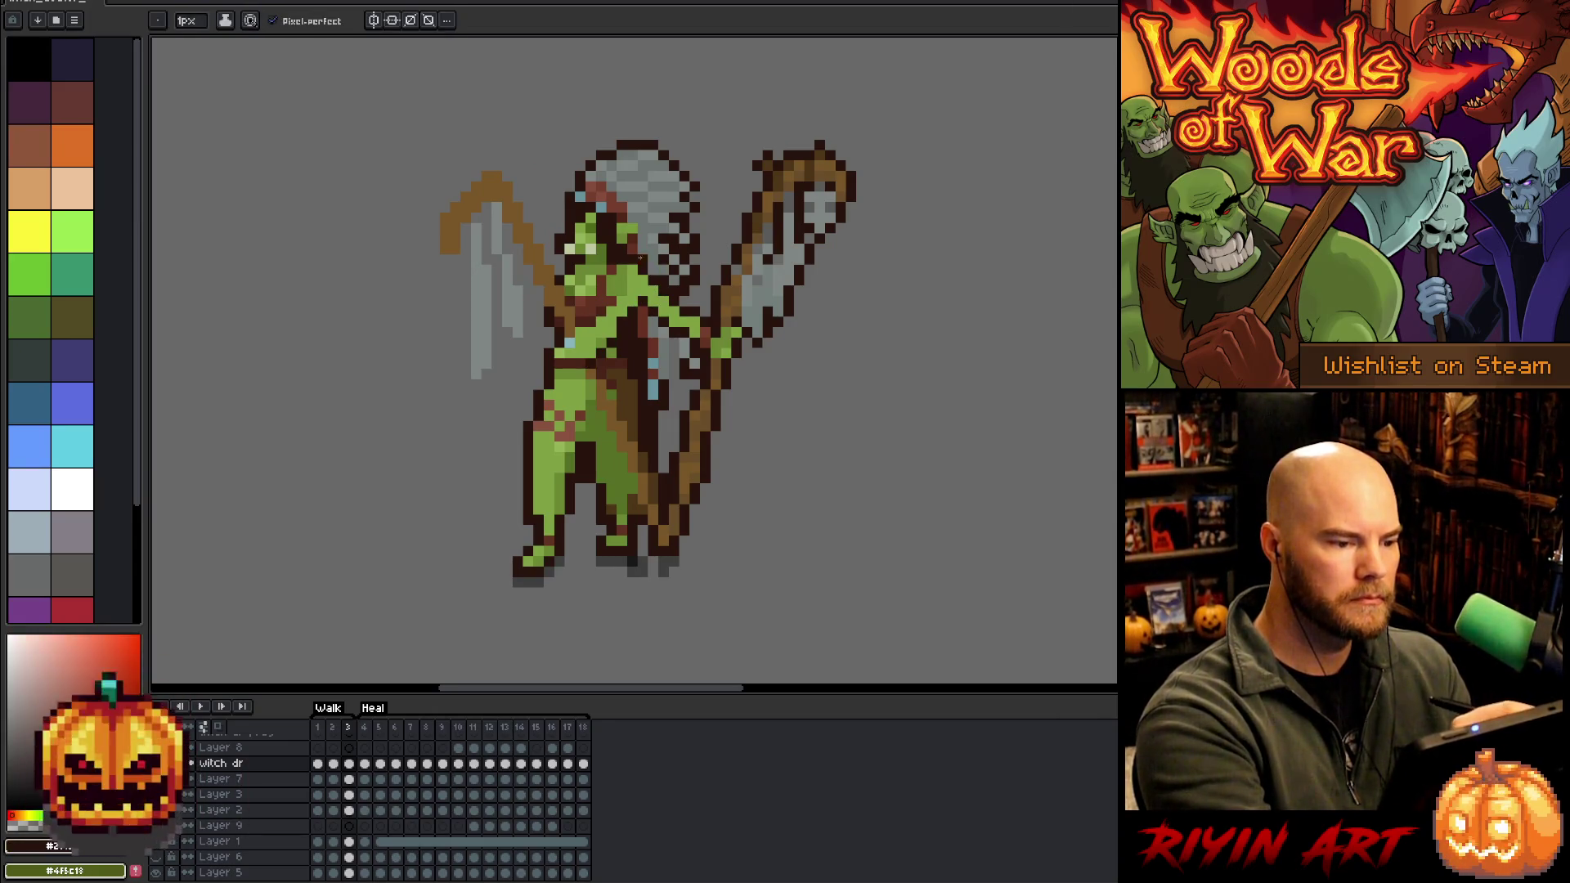
drag(598, 346, 641, 249)
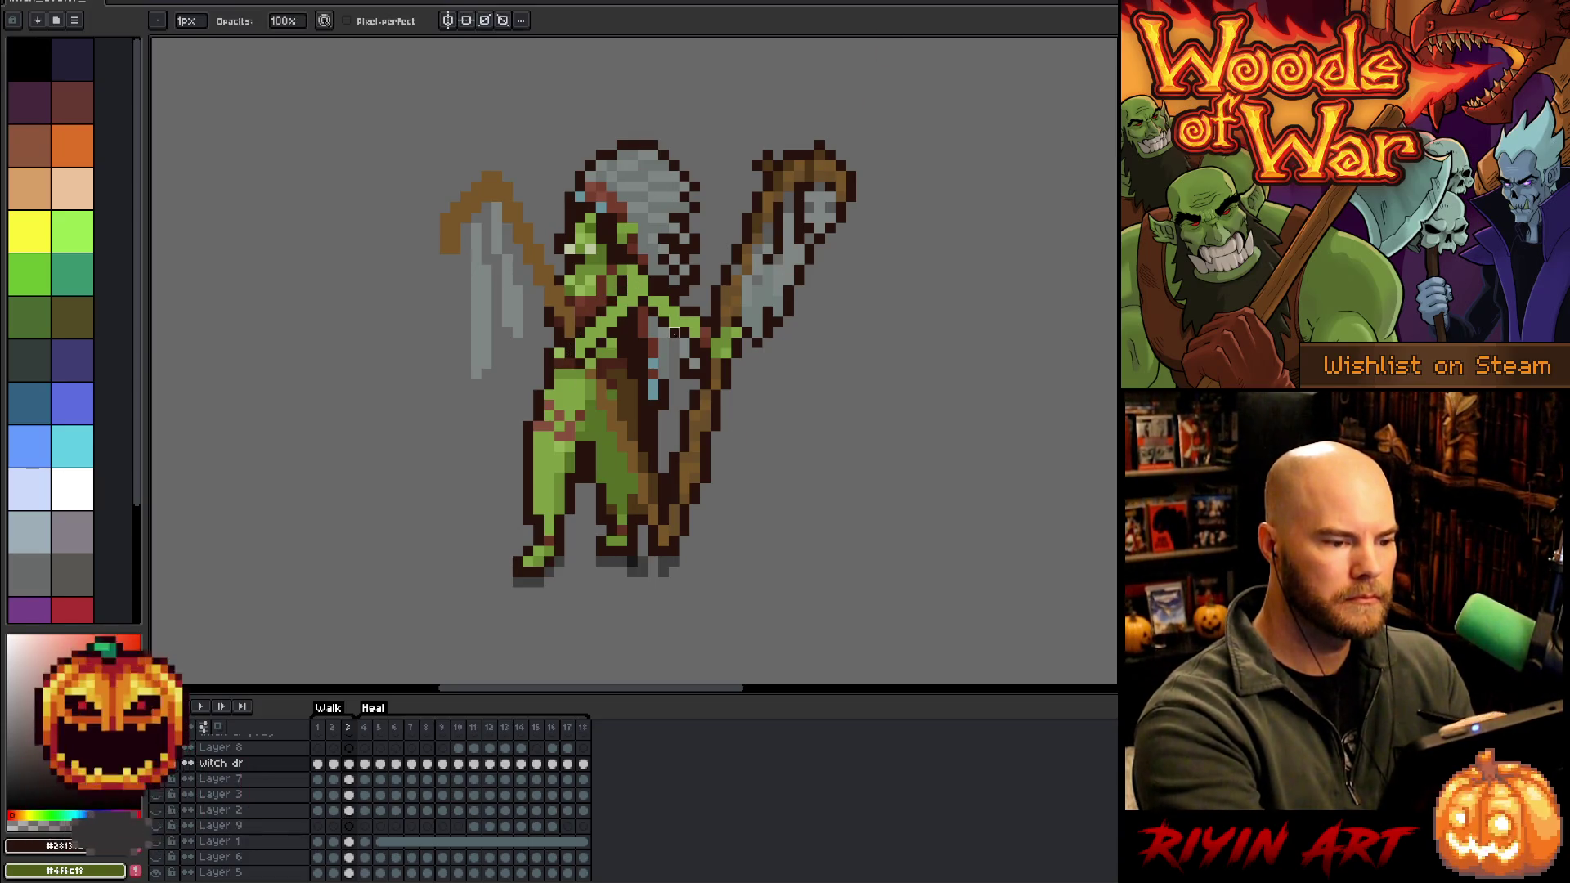
alt+click(663, 263)
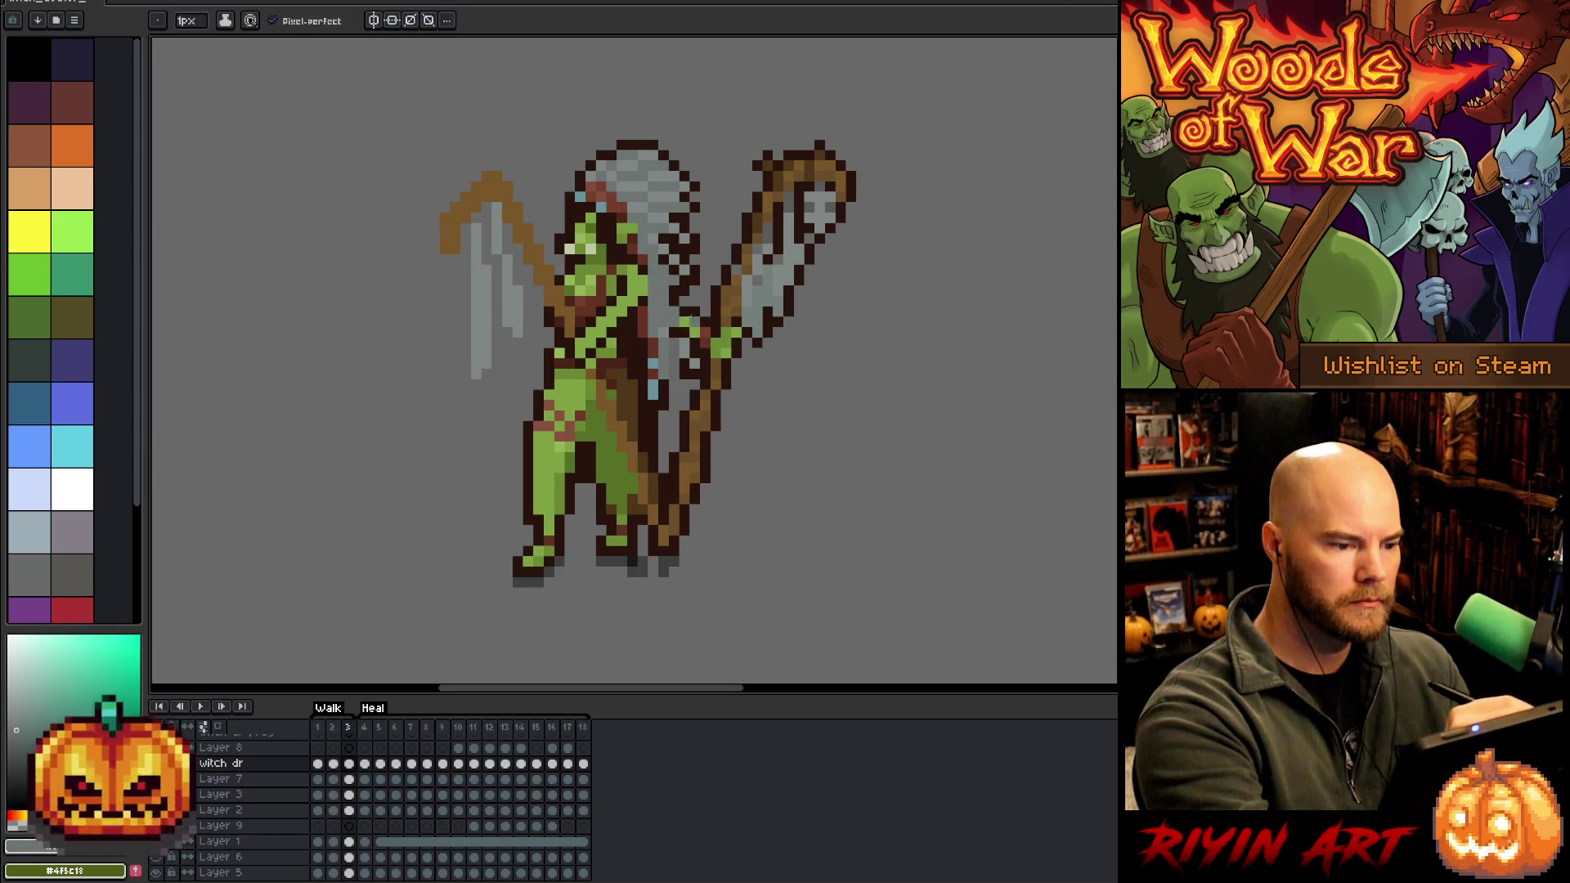
Erase the old staff on the orc's right side
key(e)
key(b)
alt+click(686, 322)
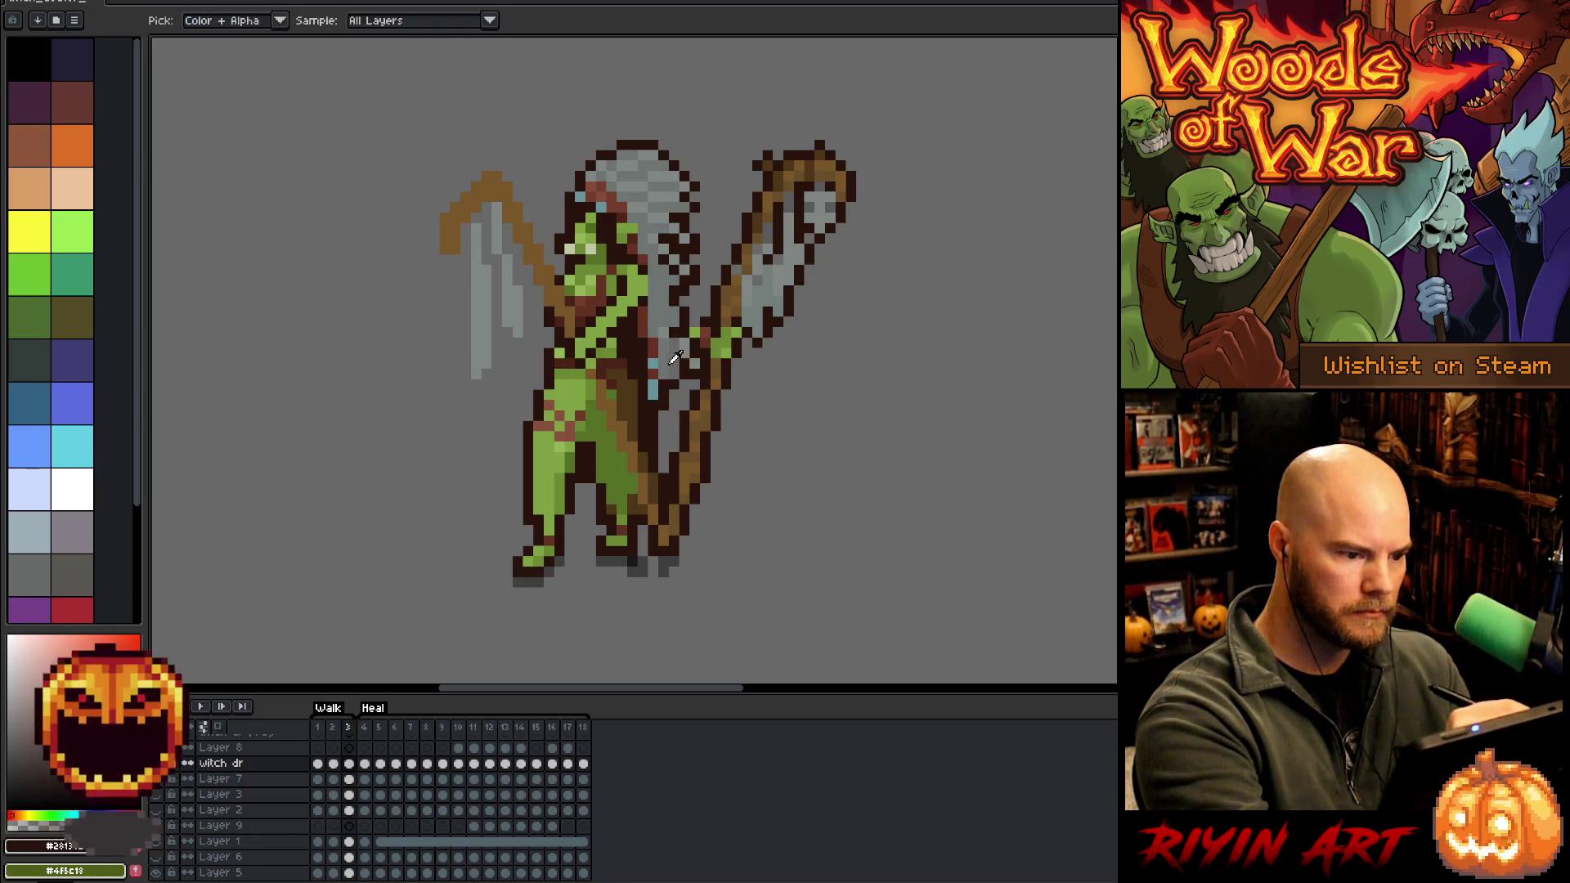
alt+click(675, 338)
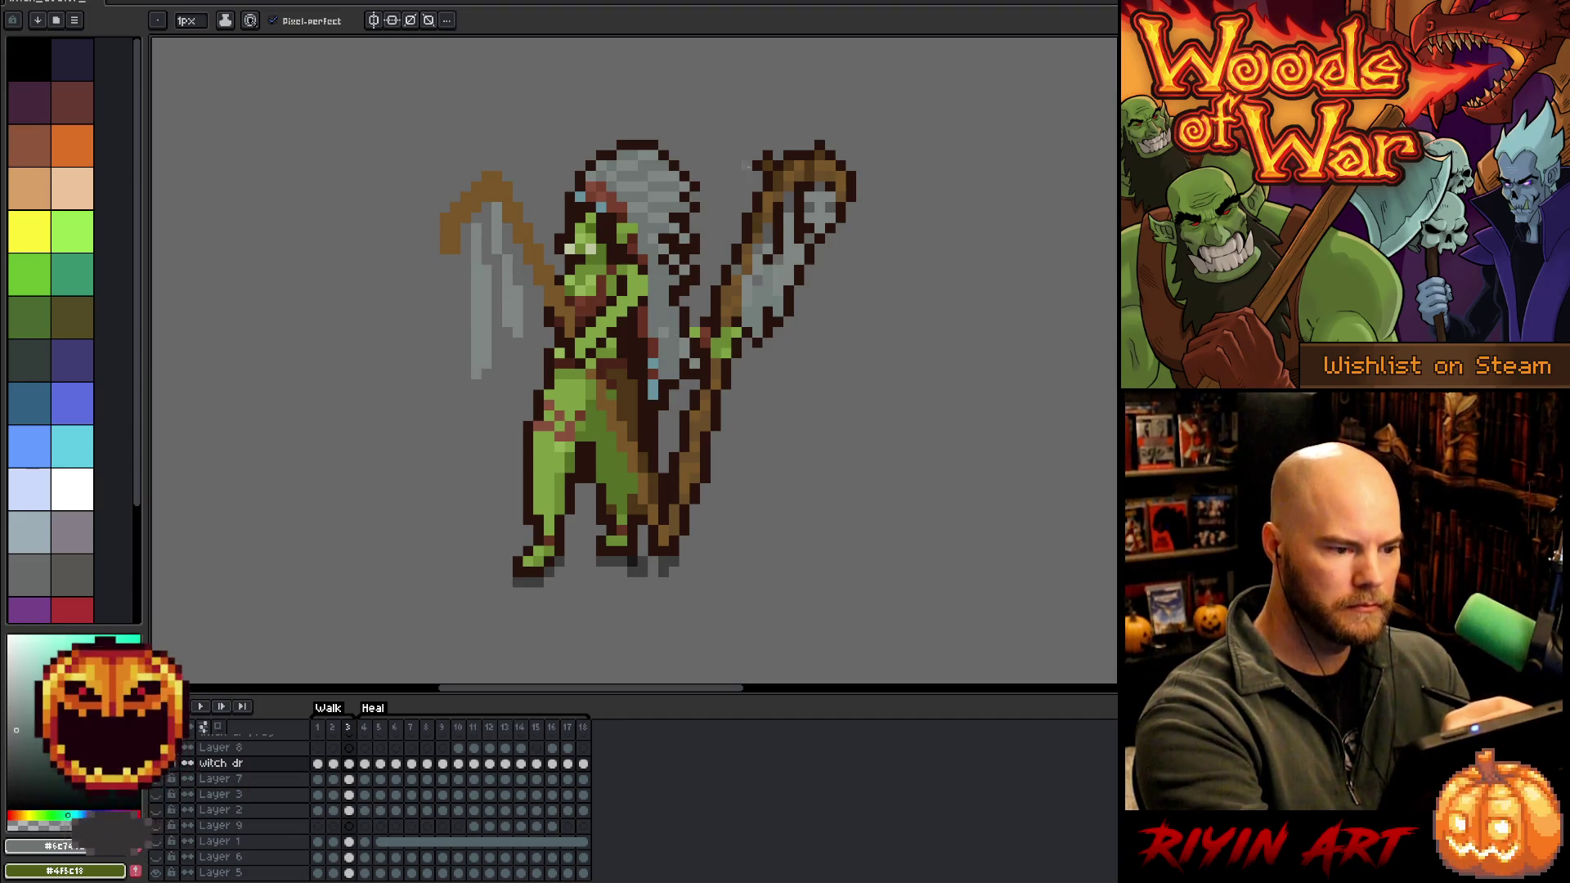
key(e)
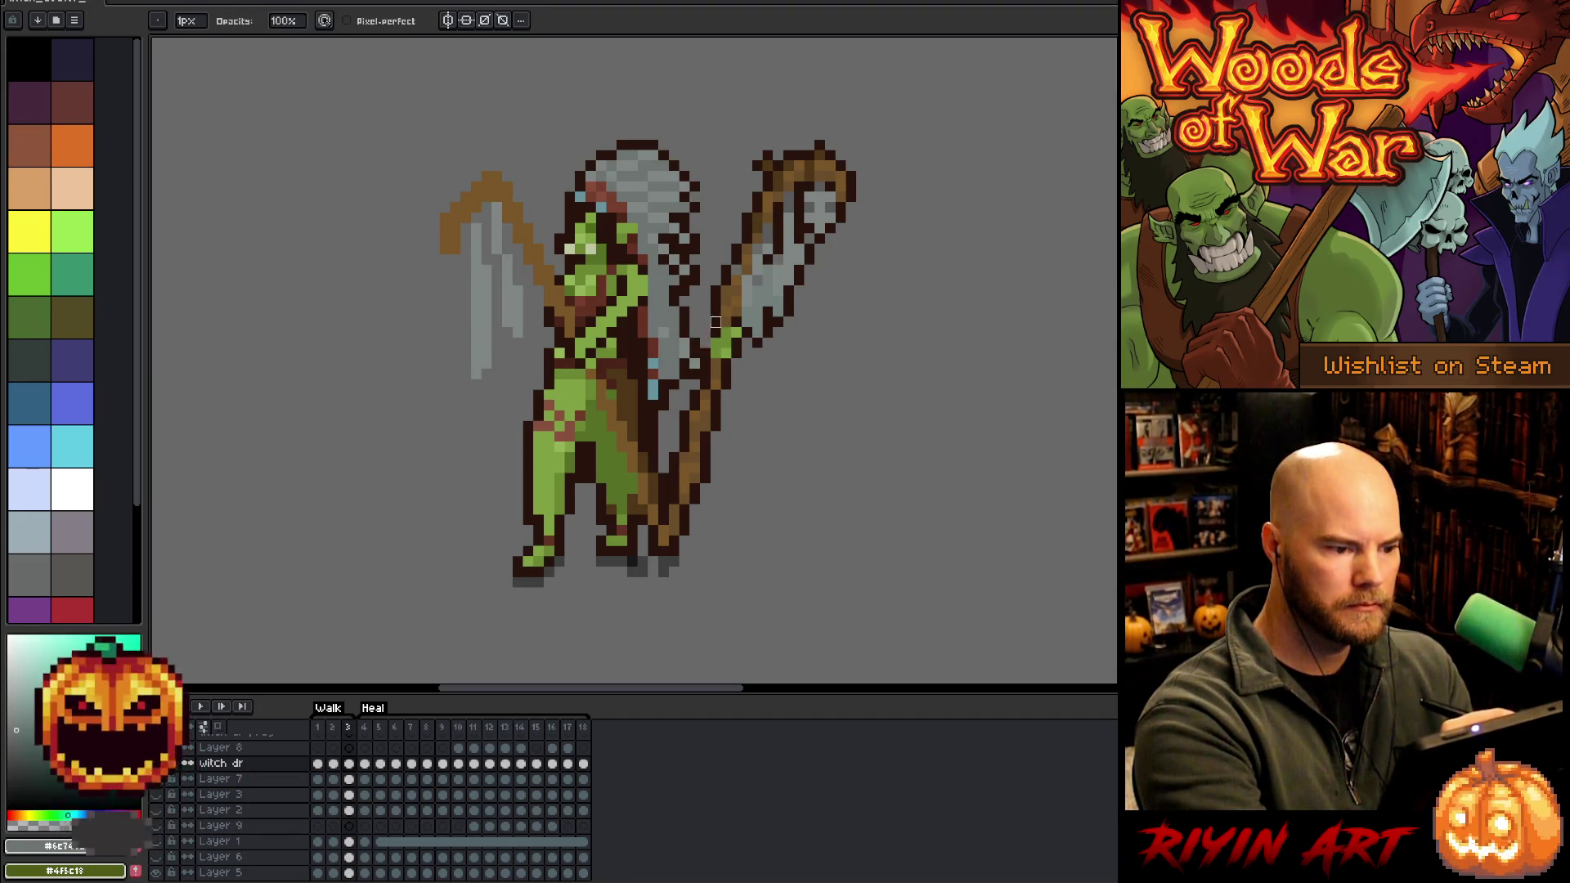
mouse_move(705, 352)
mouse_down()
mouse_move(749, 221)
mouse_move(831, 166)
mouse_move(788, 301)
mouse_move(821, 270)
mouse_move(841, 216)
mouse_move(764, 218)
mouse_move(686, 491)
mouse_move(674, 457)
mouse_up()
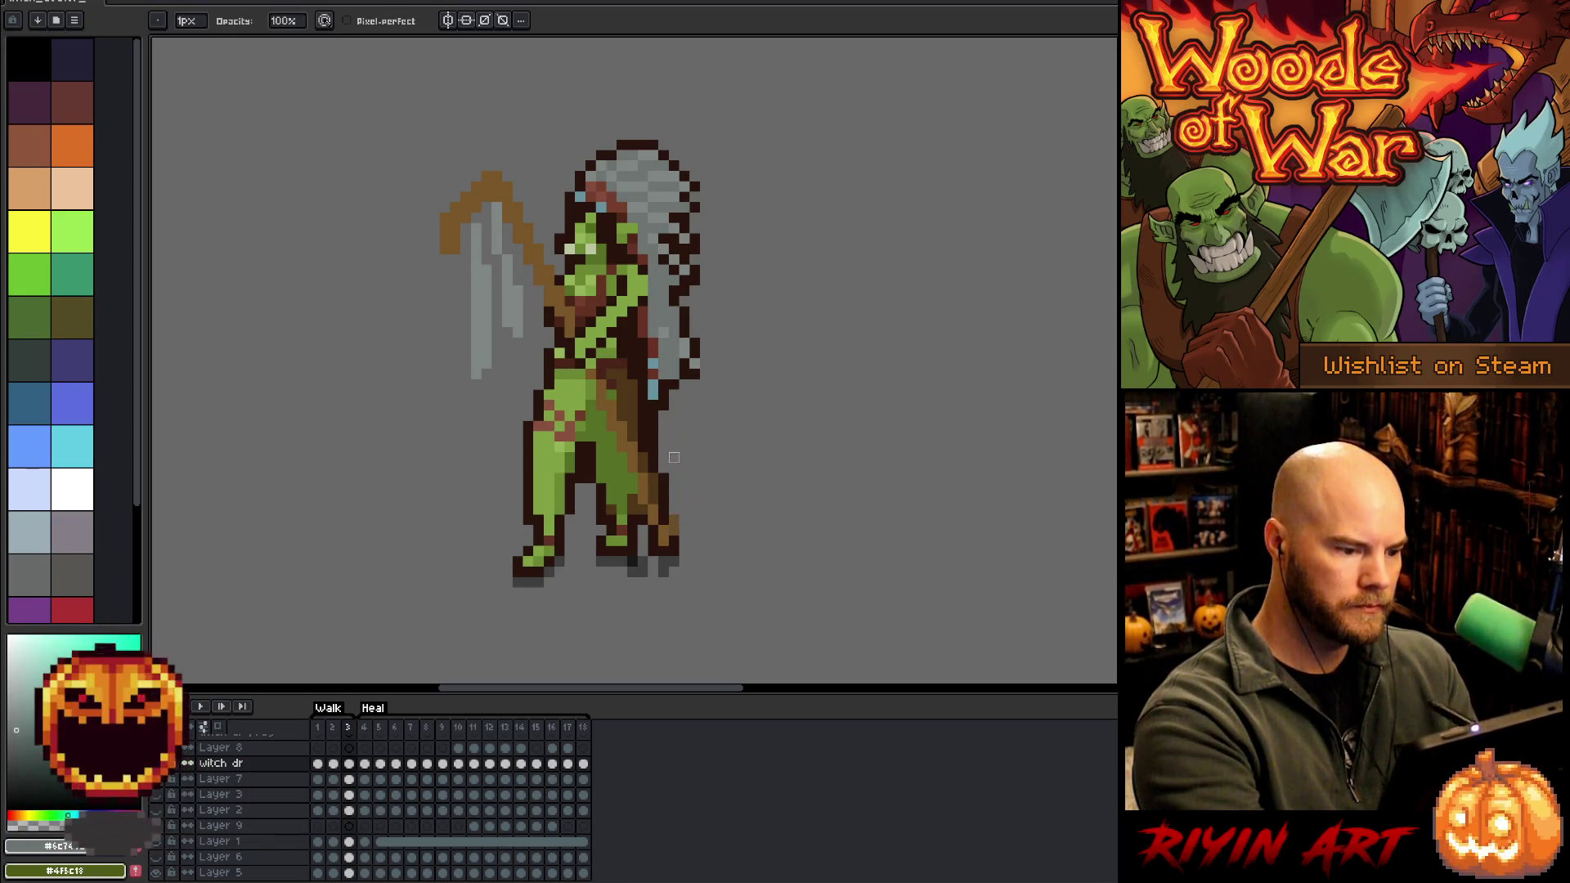
Outline the raised staff's right edge in the dark outline colour
key(b)
alt+click(649, 486)
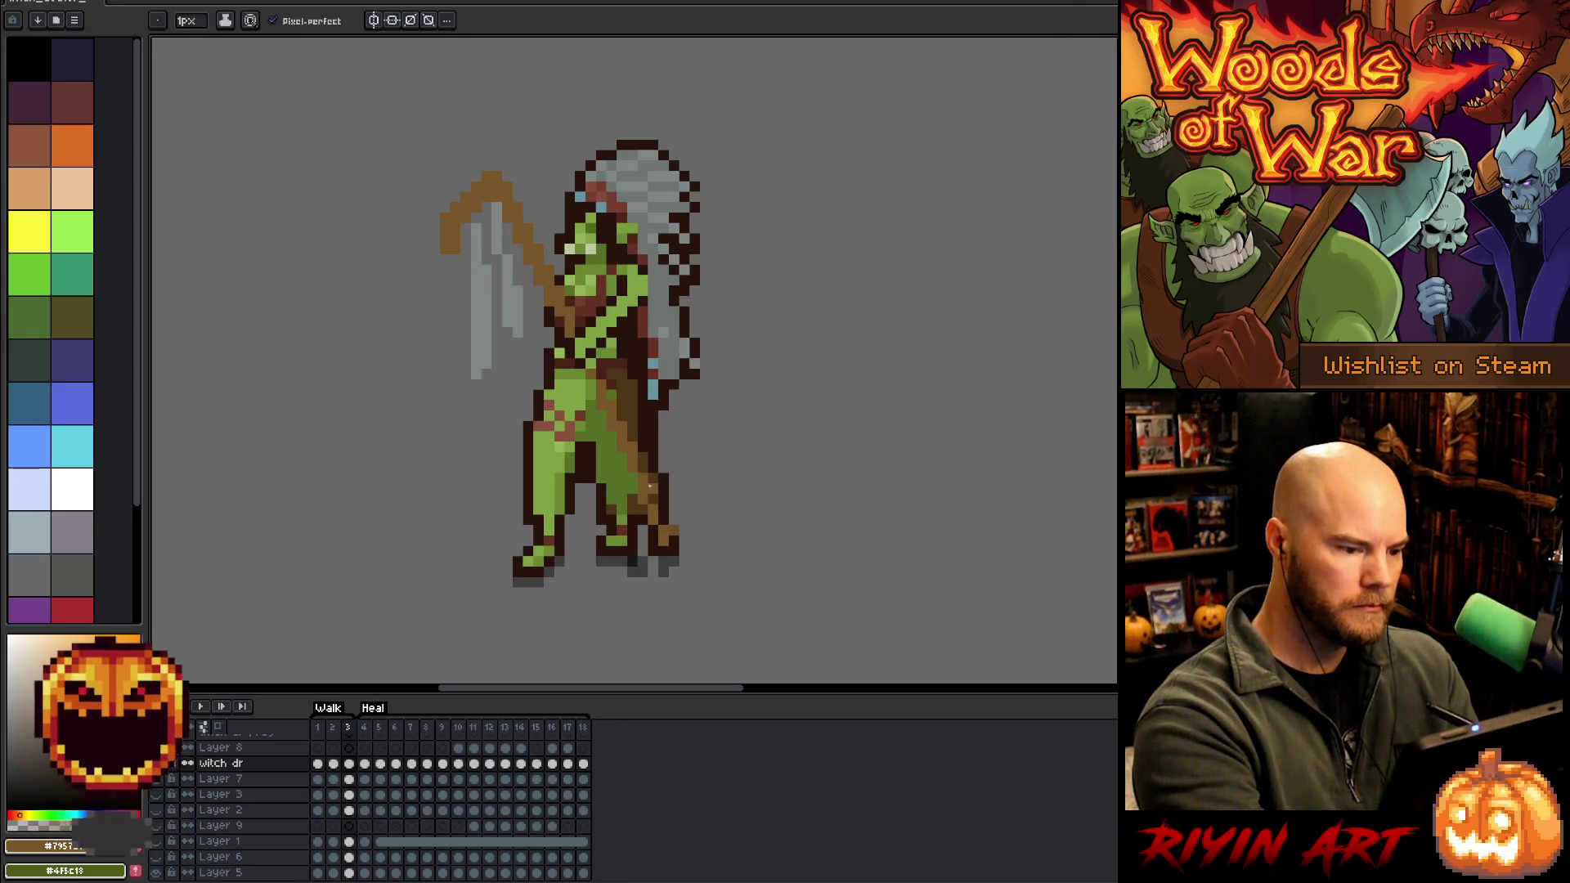
alt+click(669, 484)
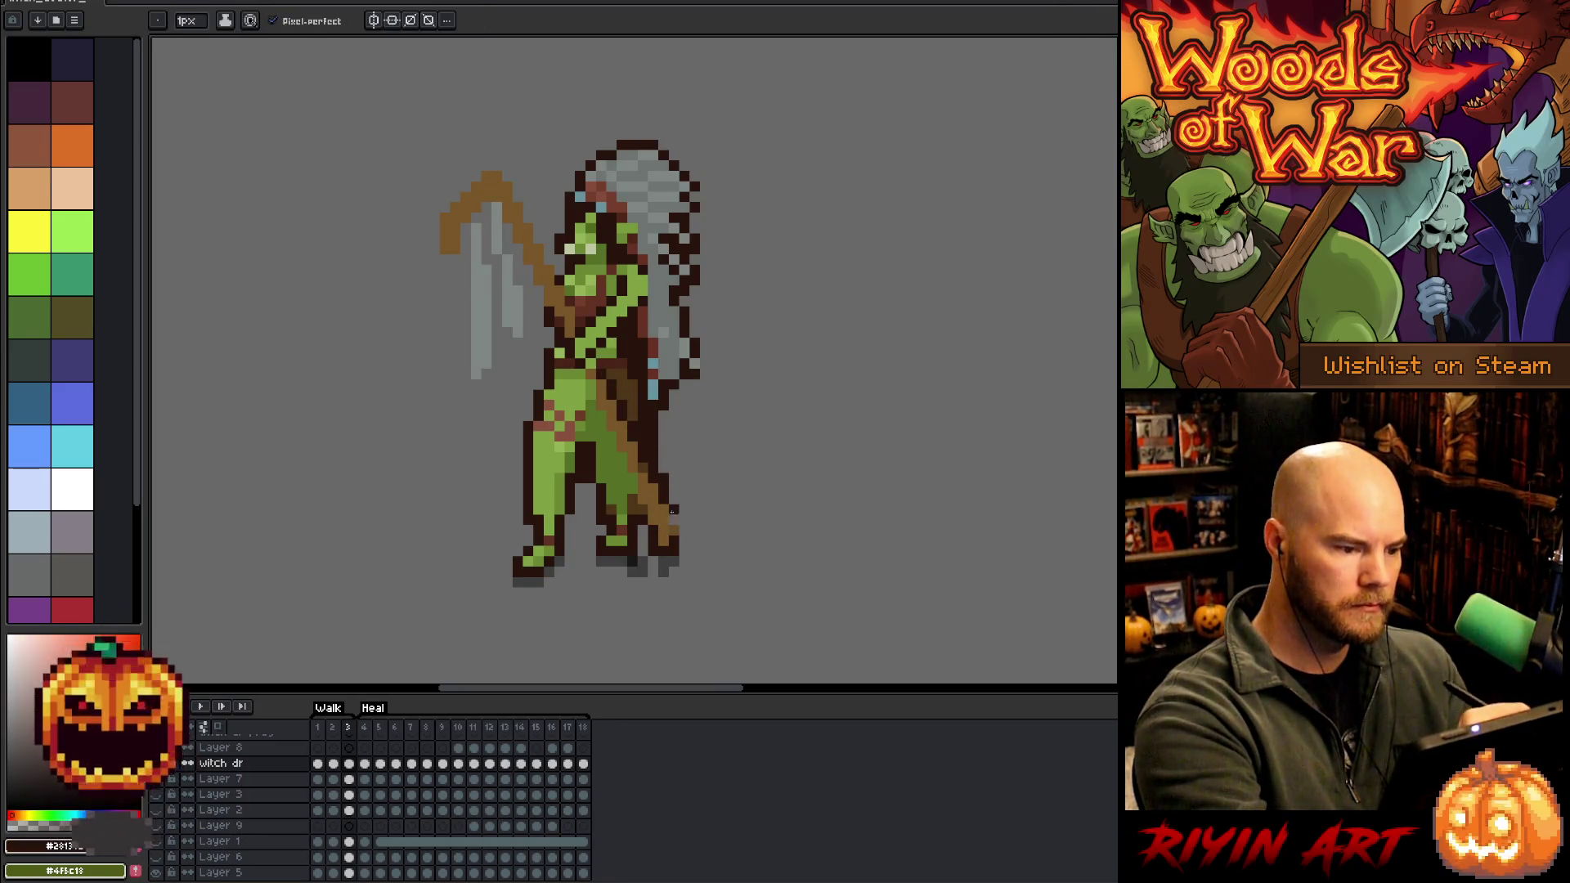
mouse_move(578, 319)
mouse_down()
mouse_move(499, 180)
mouse_move(540, 296)
mouse_move(406, 152)
mouse_up()
key(q)
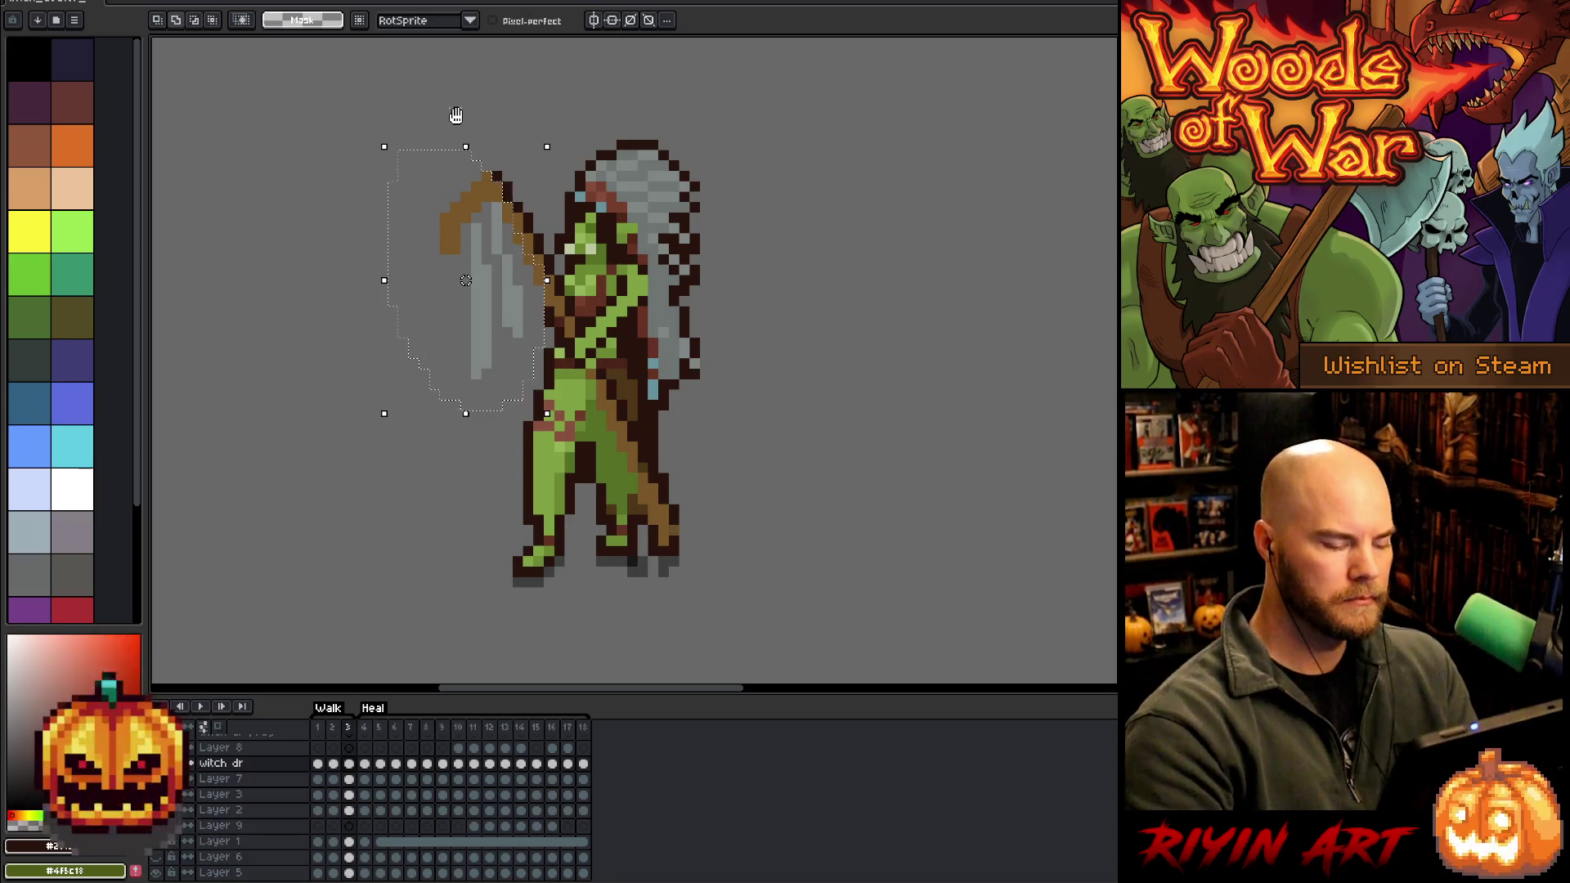
Outline the selected staff and blade in dark, then add a top pixel and darken the lower staff line
key(space)
key(ctrl+d)
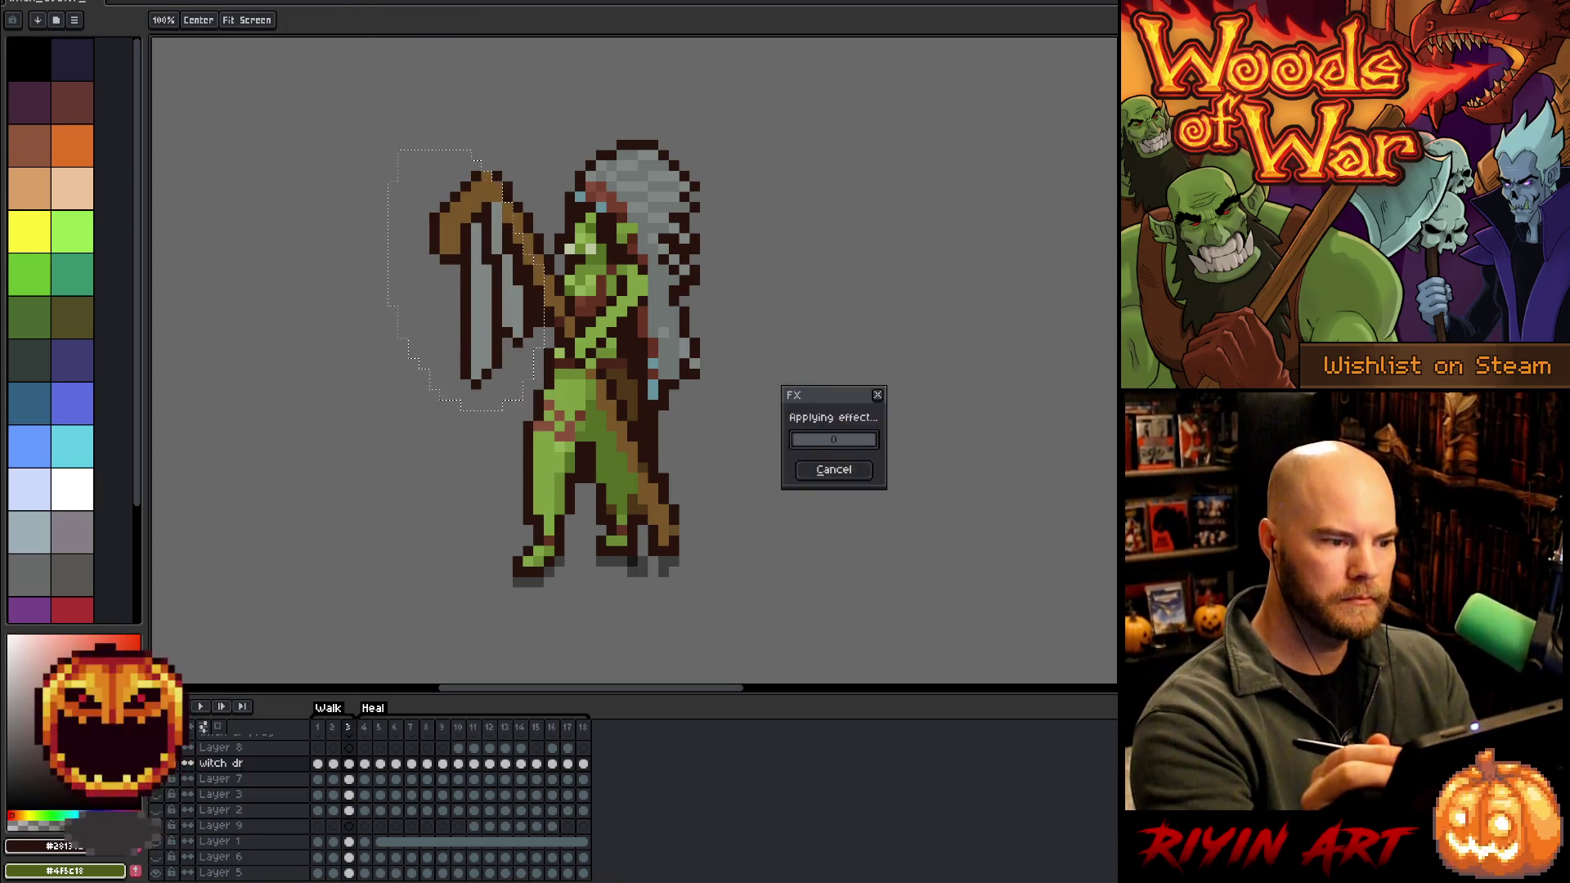
key(b)
click(487, 161)
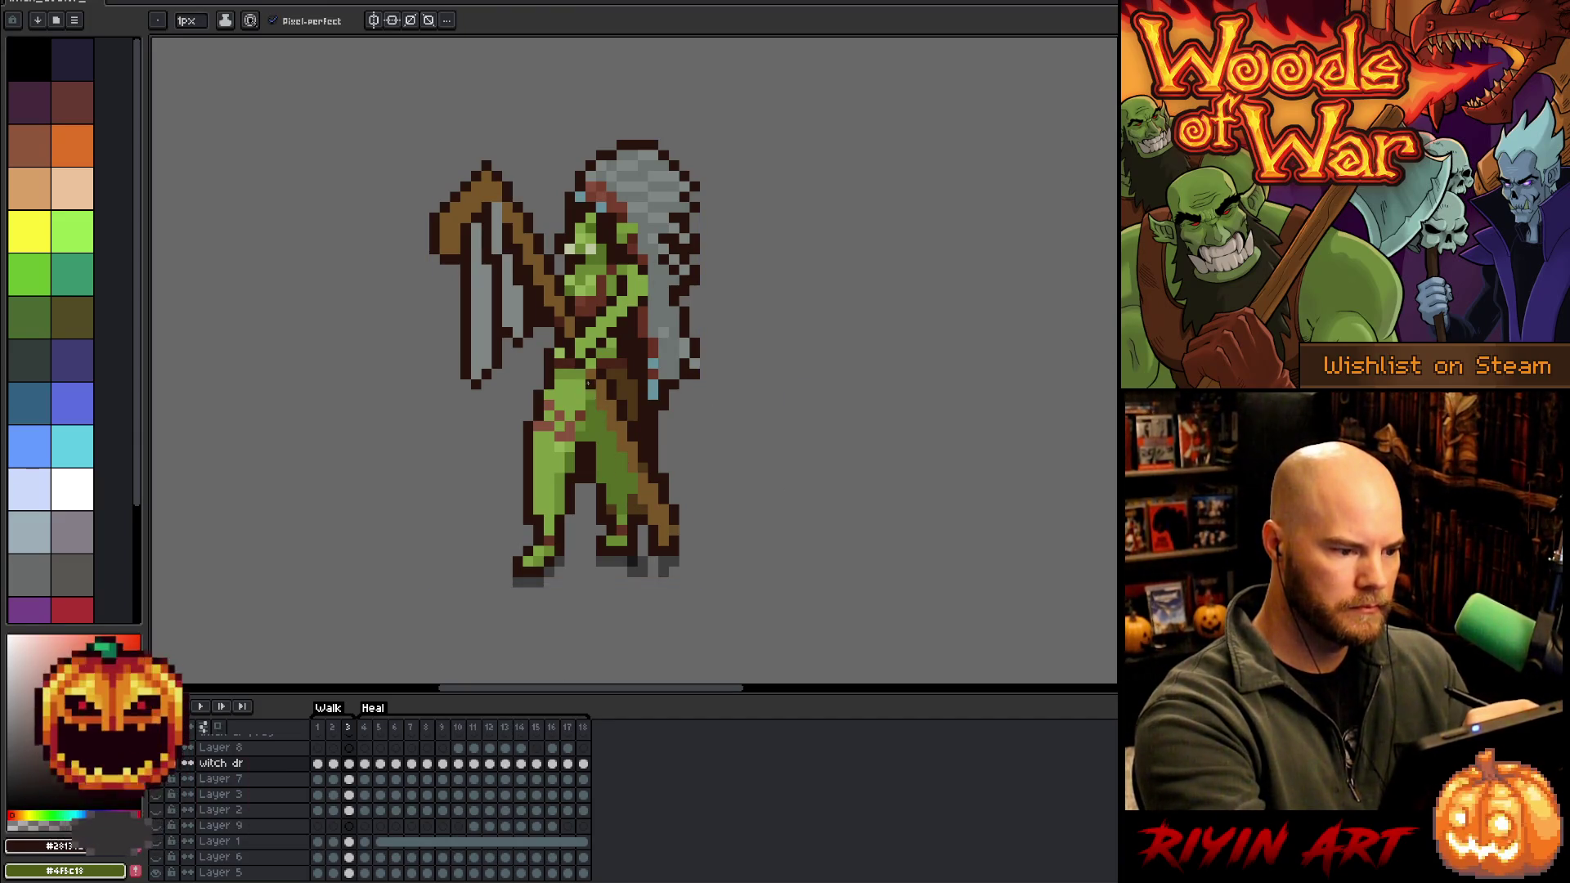
drag(598, 403, 653, 522)
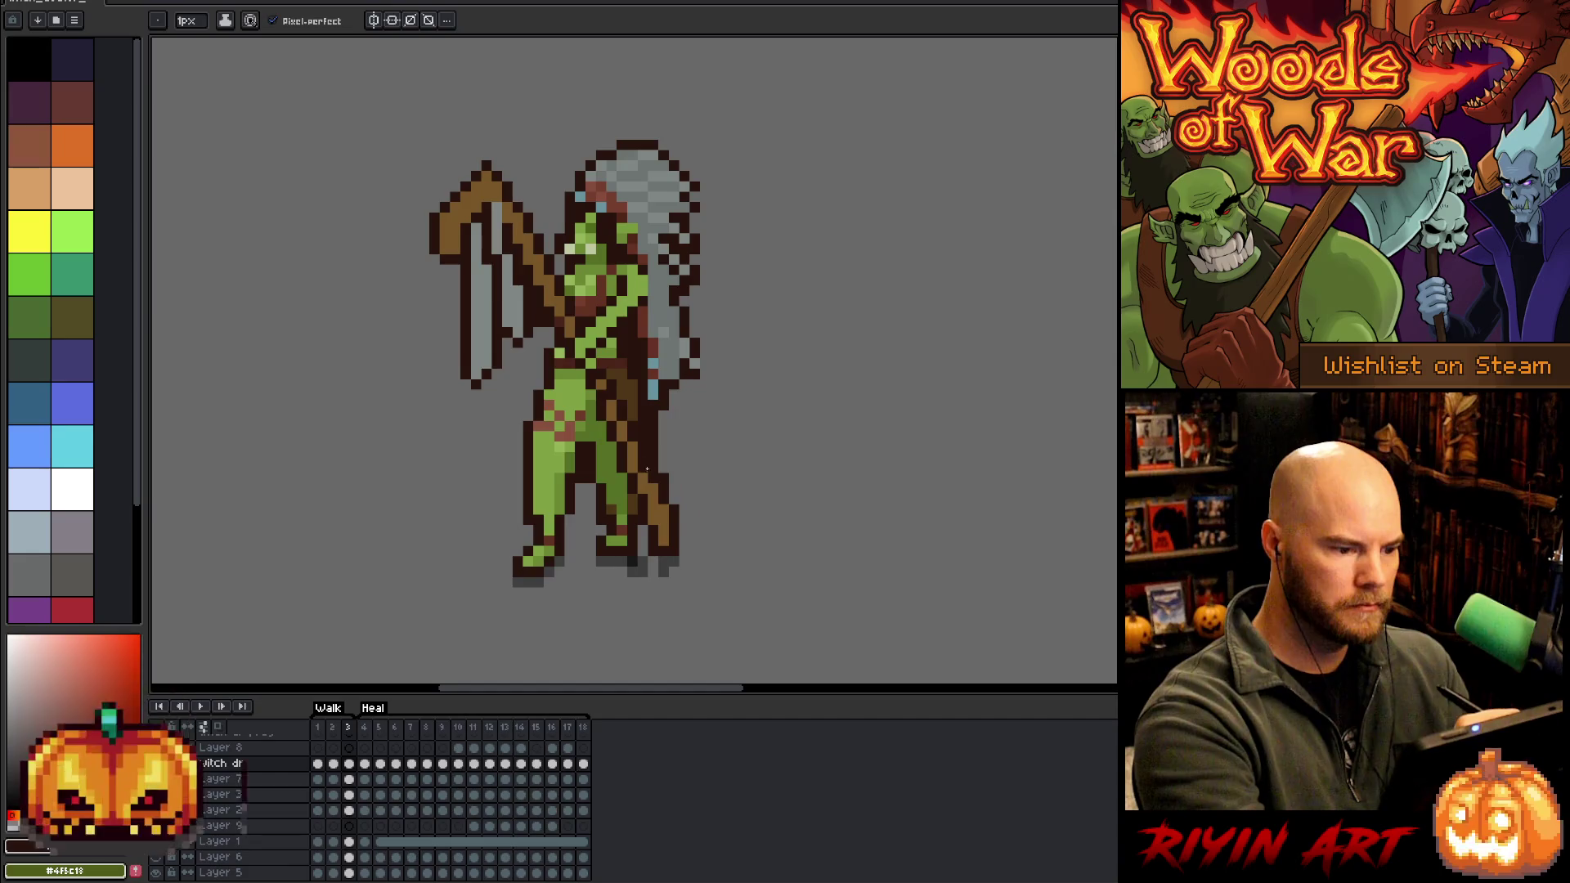
key(e)
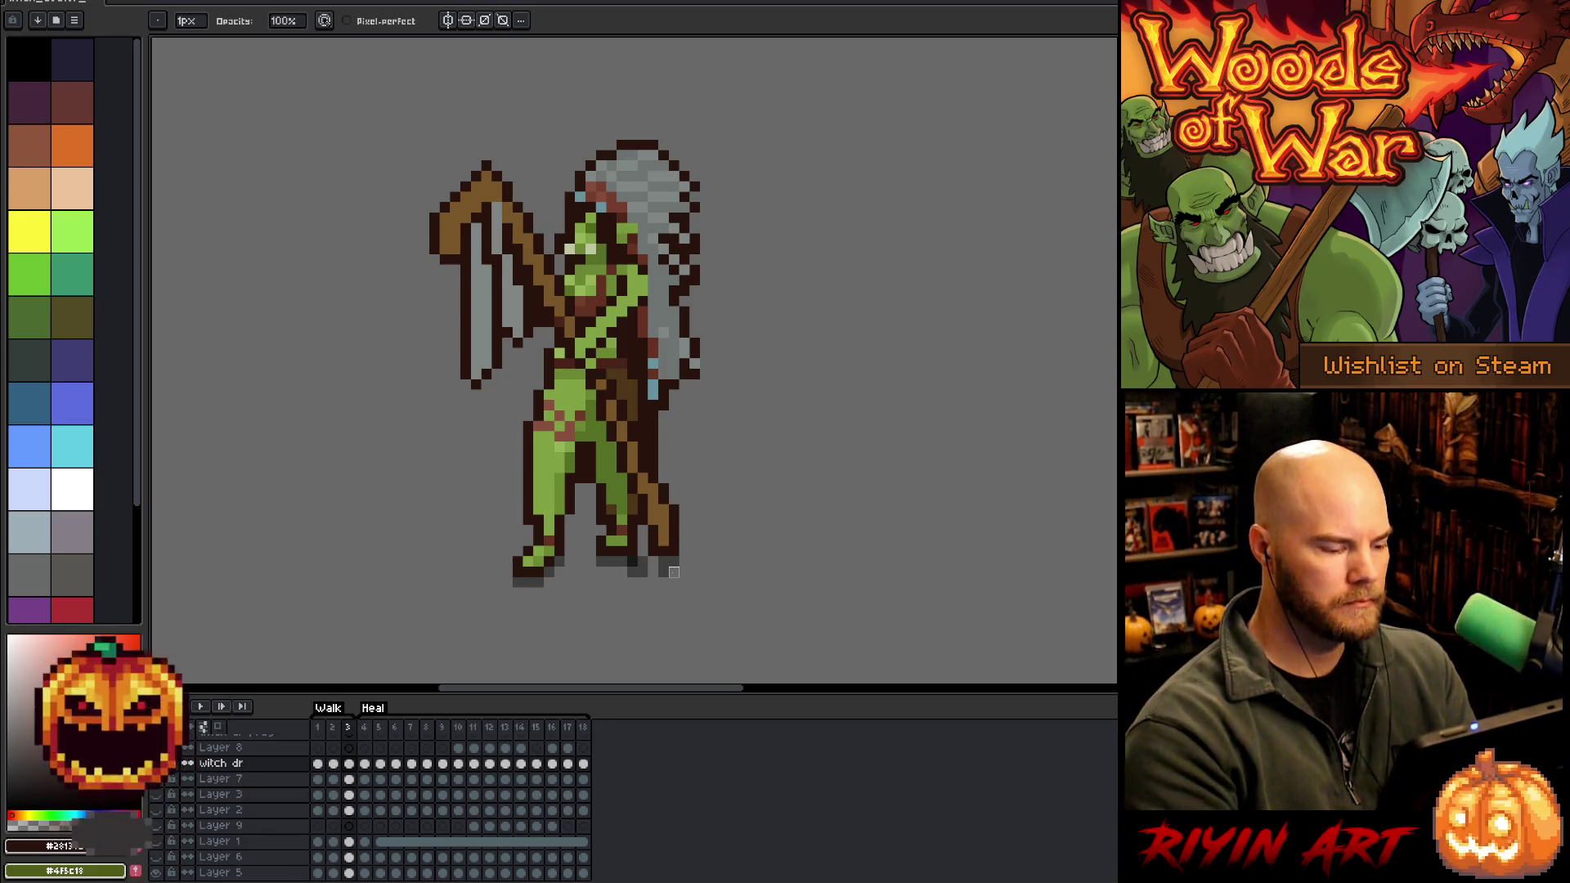
Play and stop the walk animation to review the third frame's changes
key(Return)
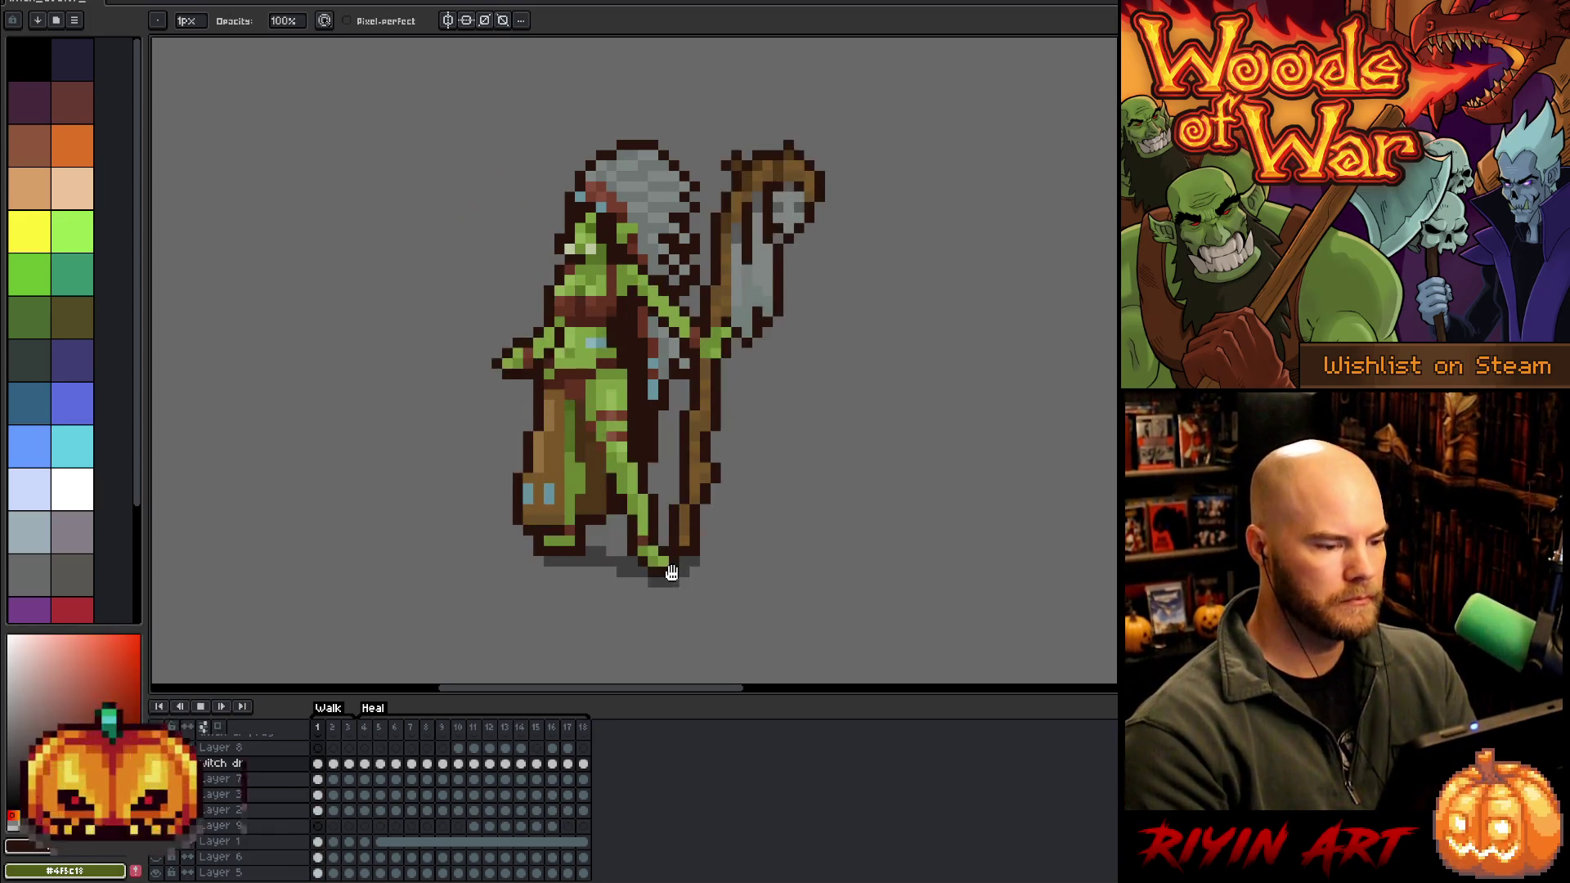
key(Return)
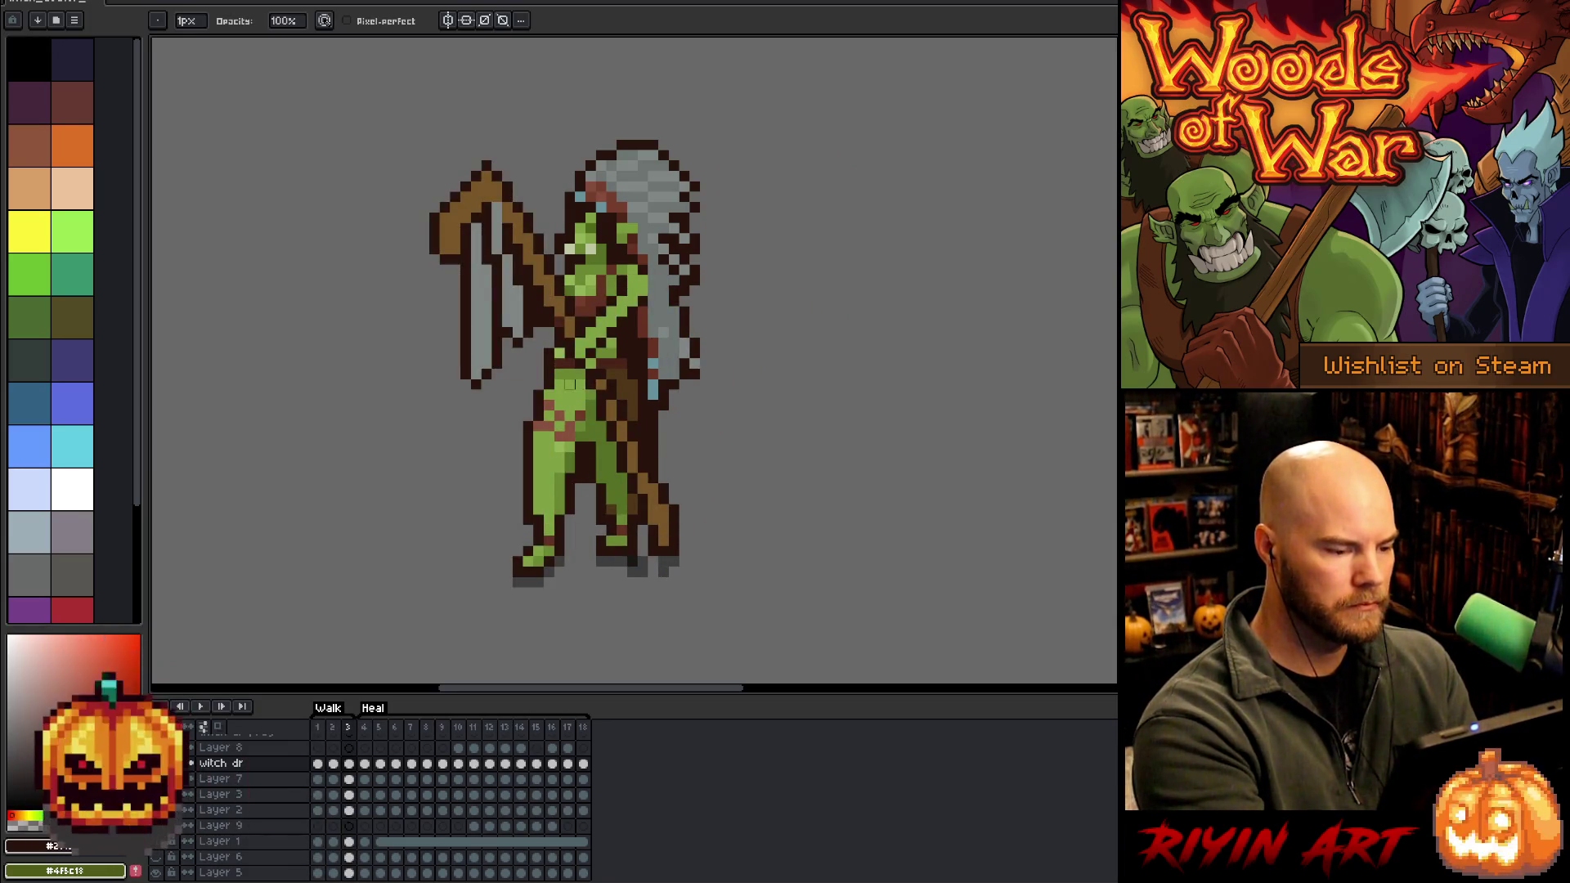
key(e)
key(i)
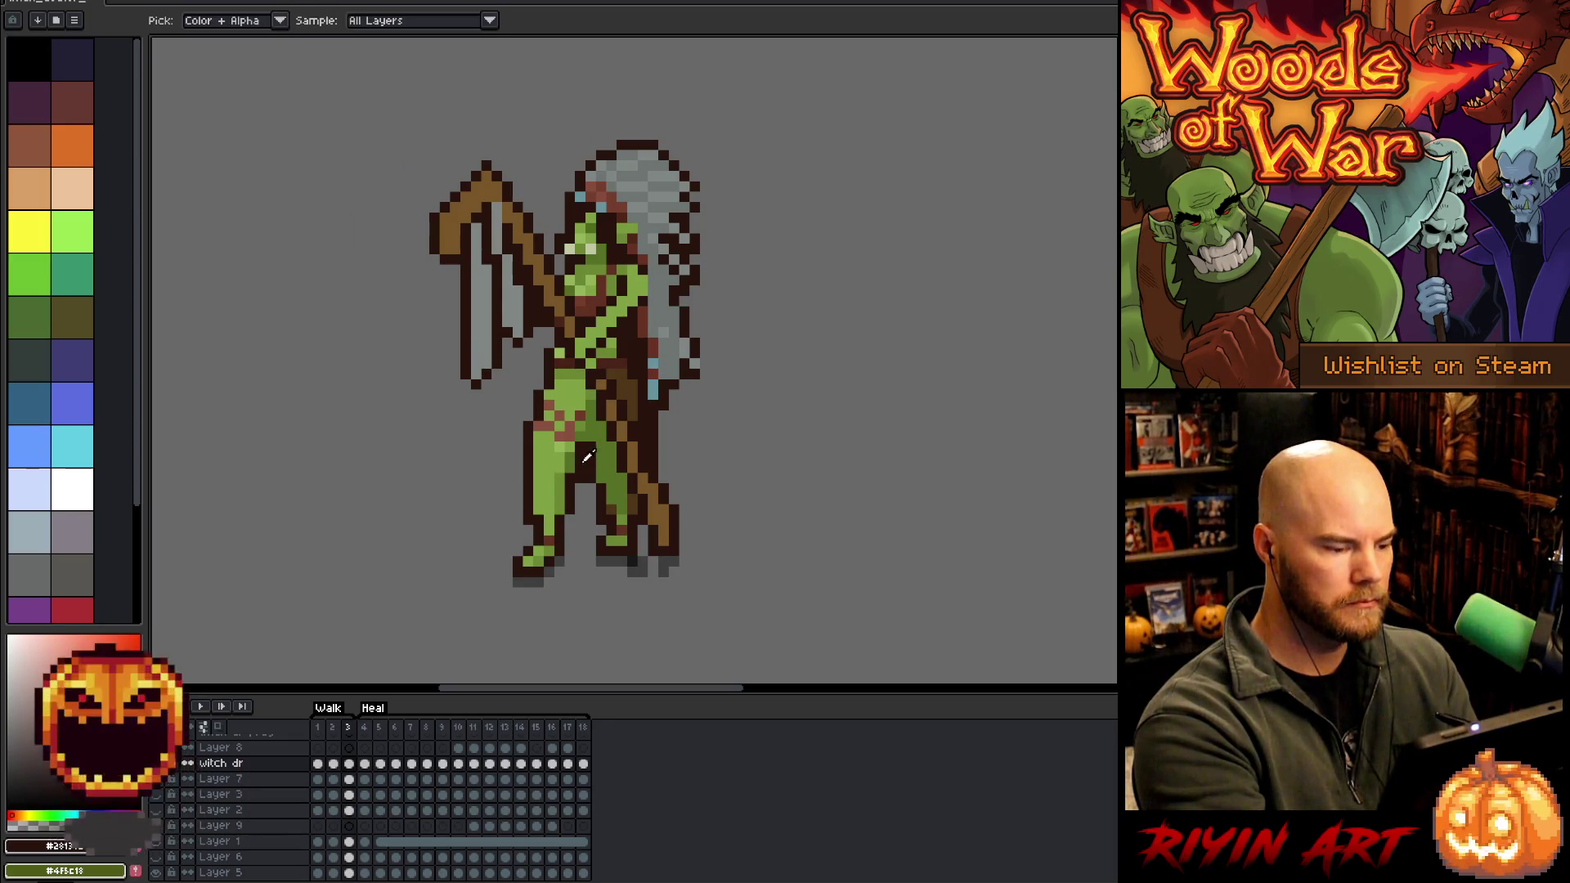
key(e)
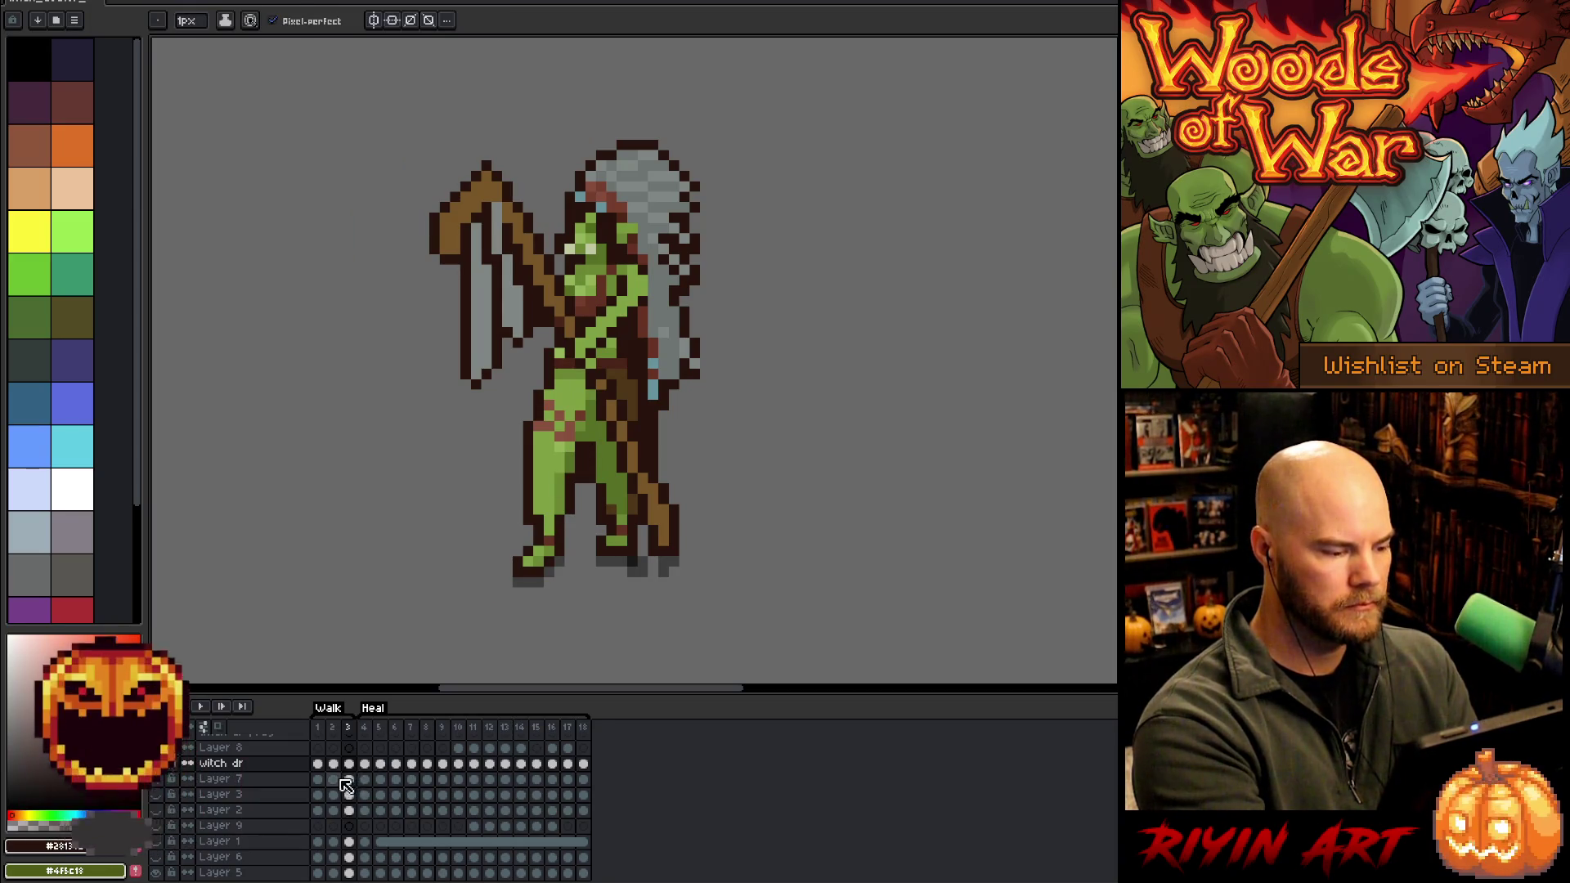
key(i)
key(e)
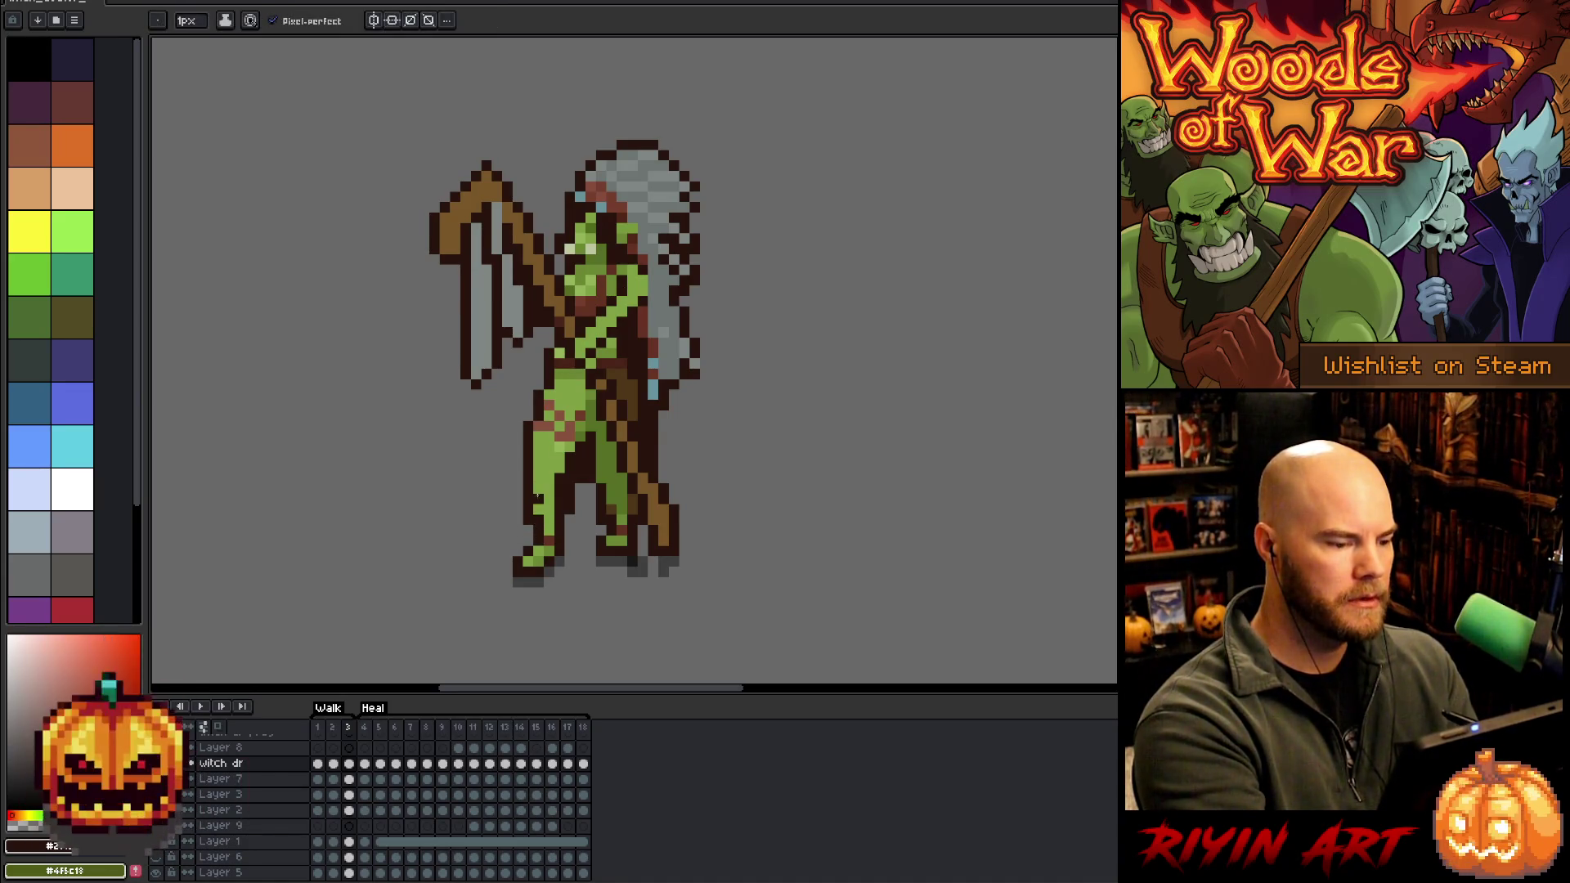
key(e)
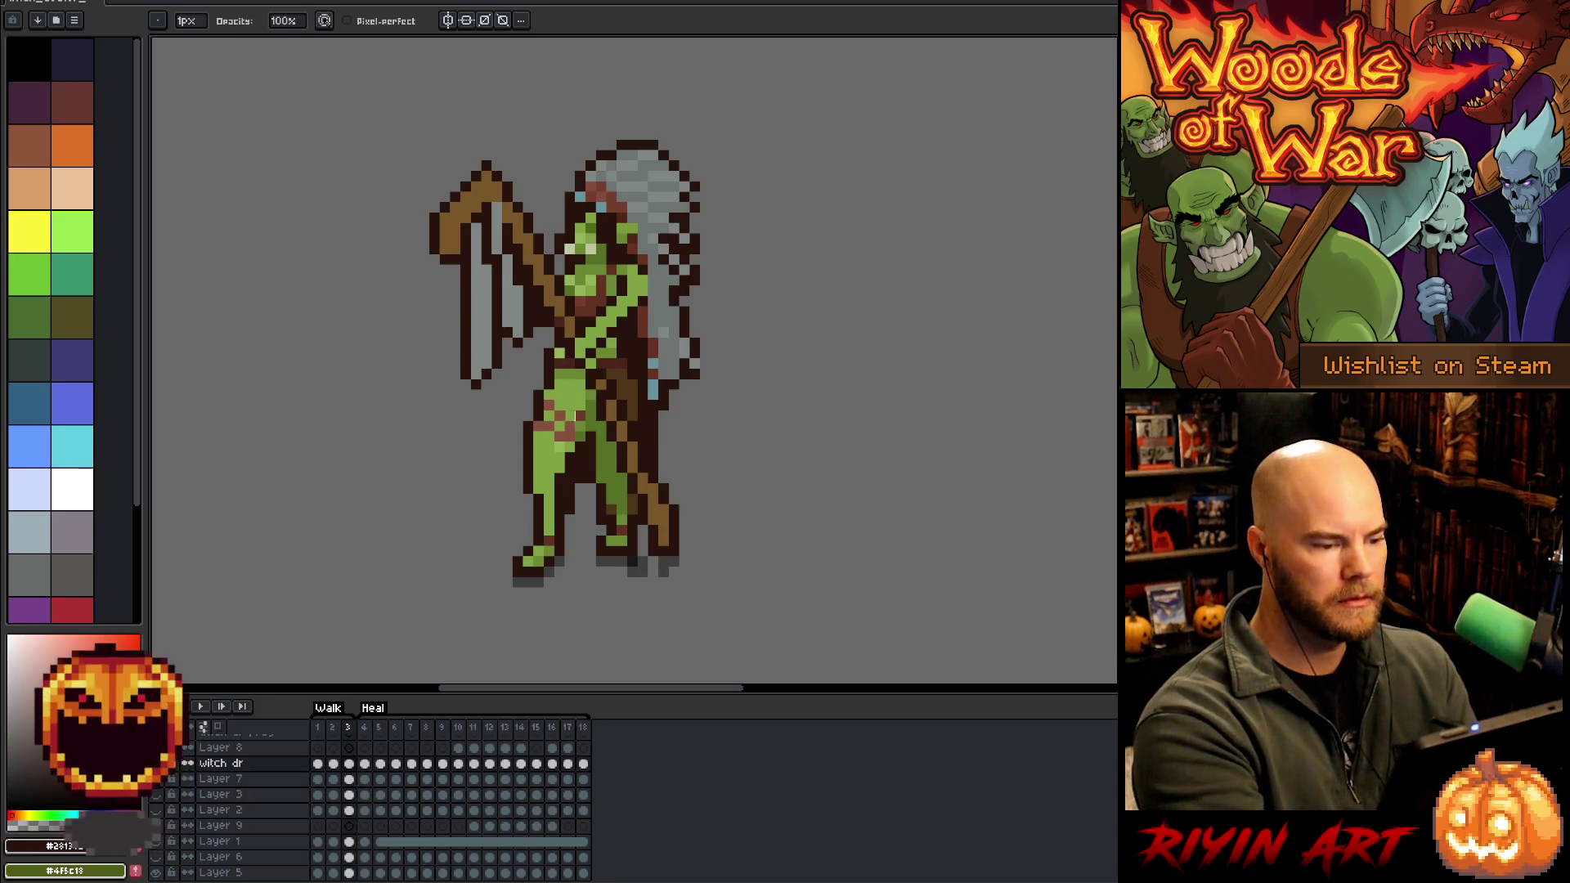
key(b)
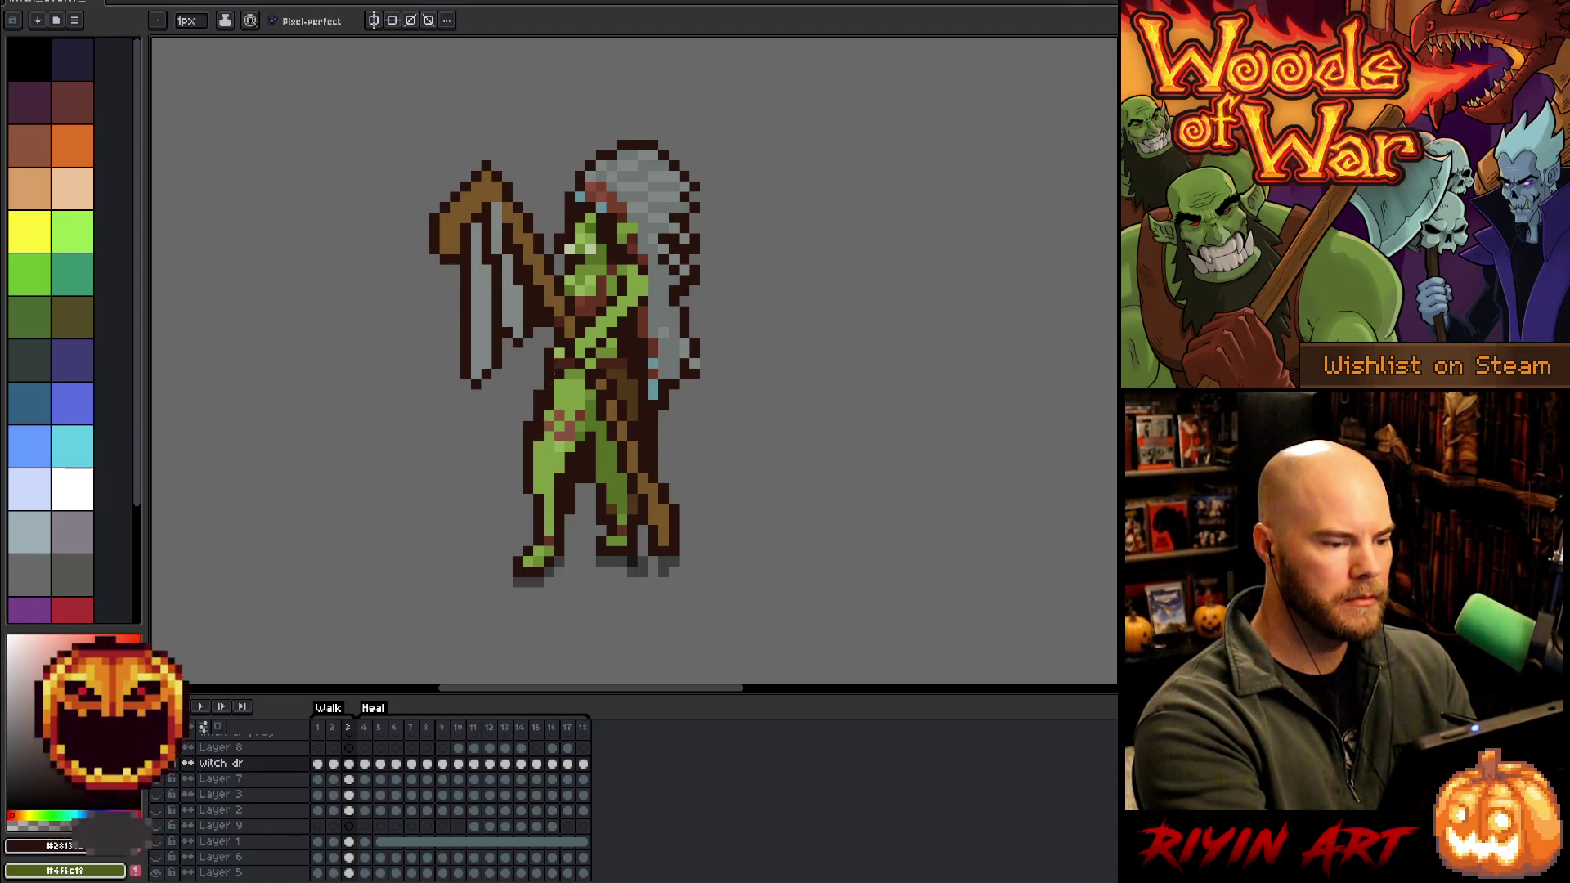
key(e)
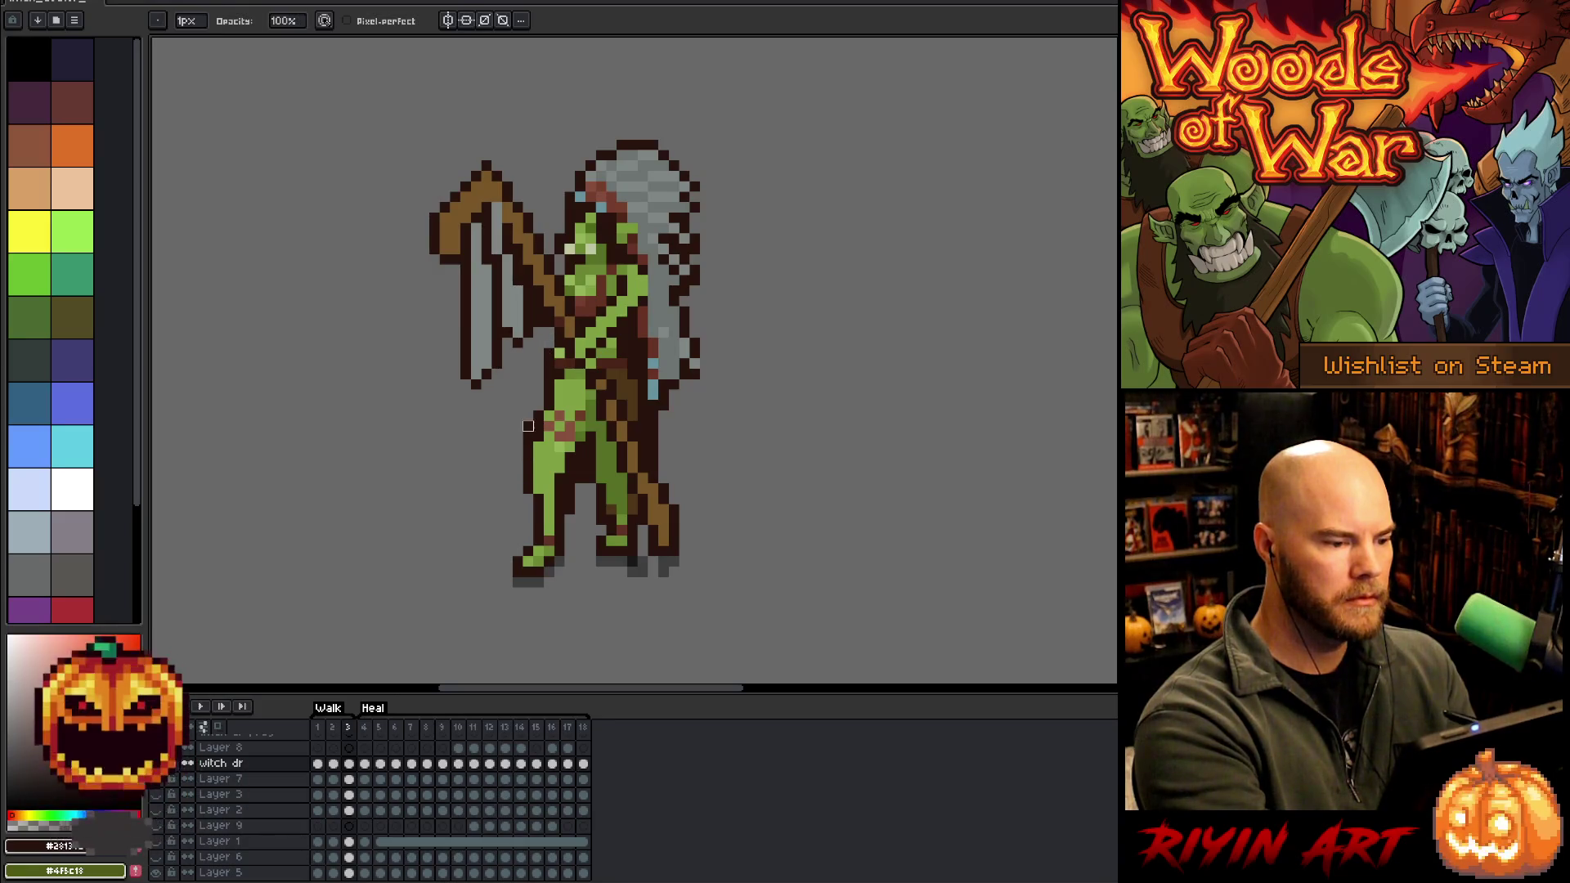
key(Return)
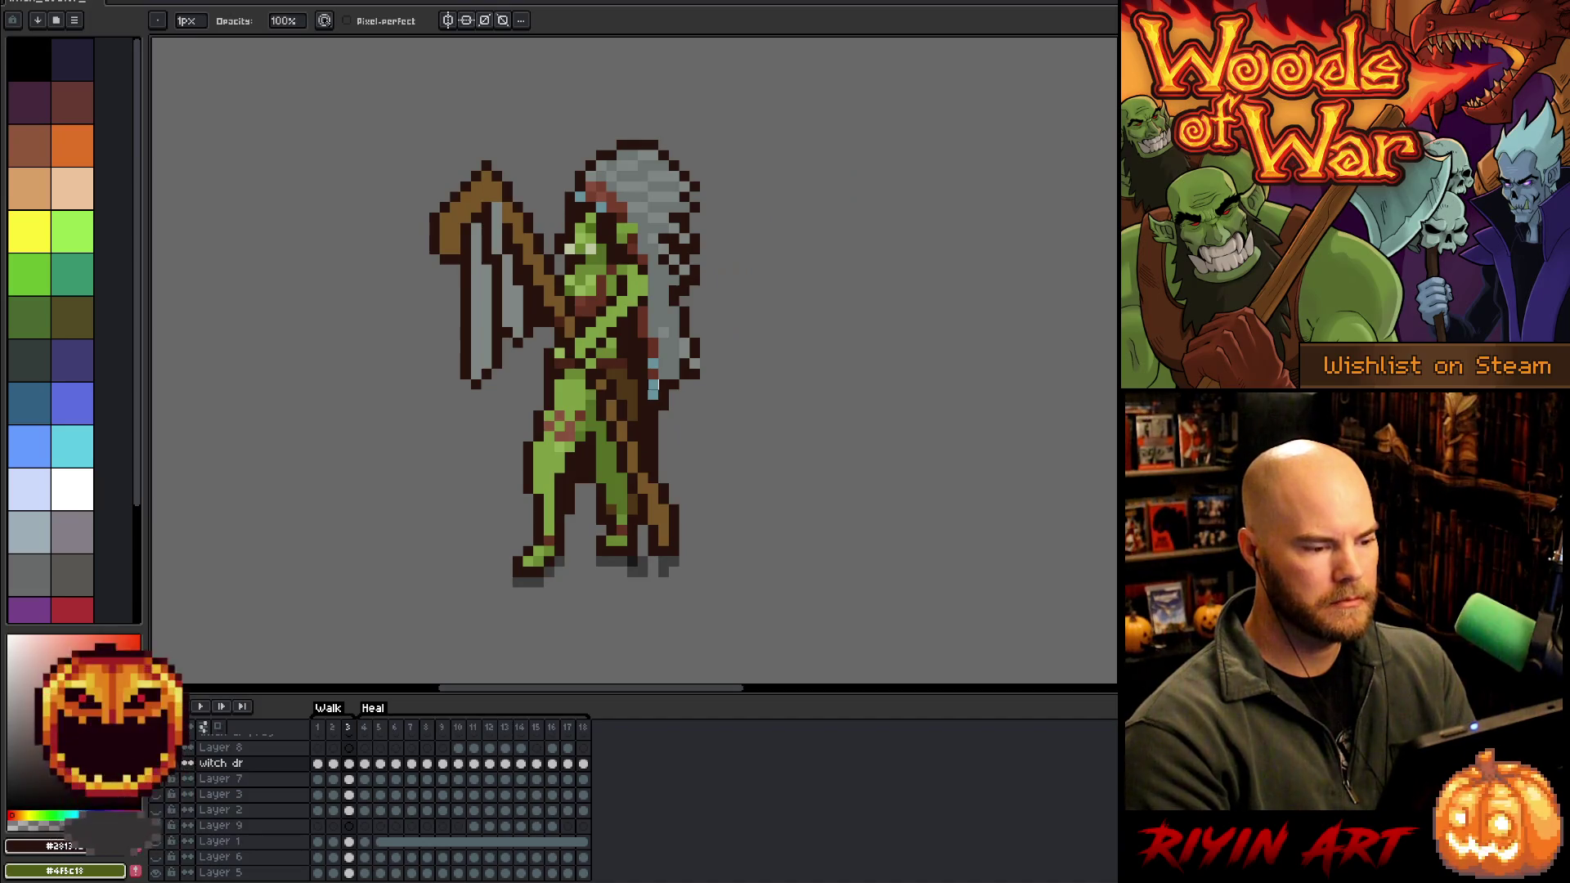
Lasso the front foot and move it to the left, committing the new position
key(q)
mouse_move(522, 482)
mouse_down()
mouse_move(540, 587)
mouse_move(533, 484)
mouse_up()
drag(539, 540, 458, 630)
key(Return)
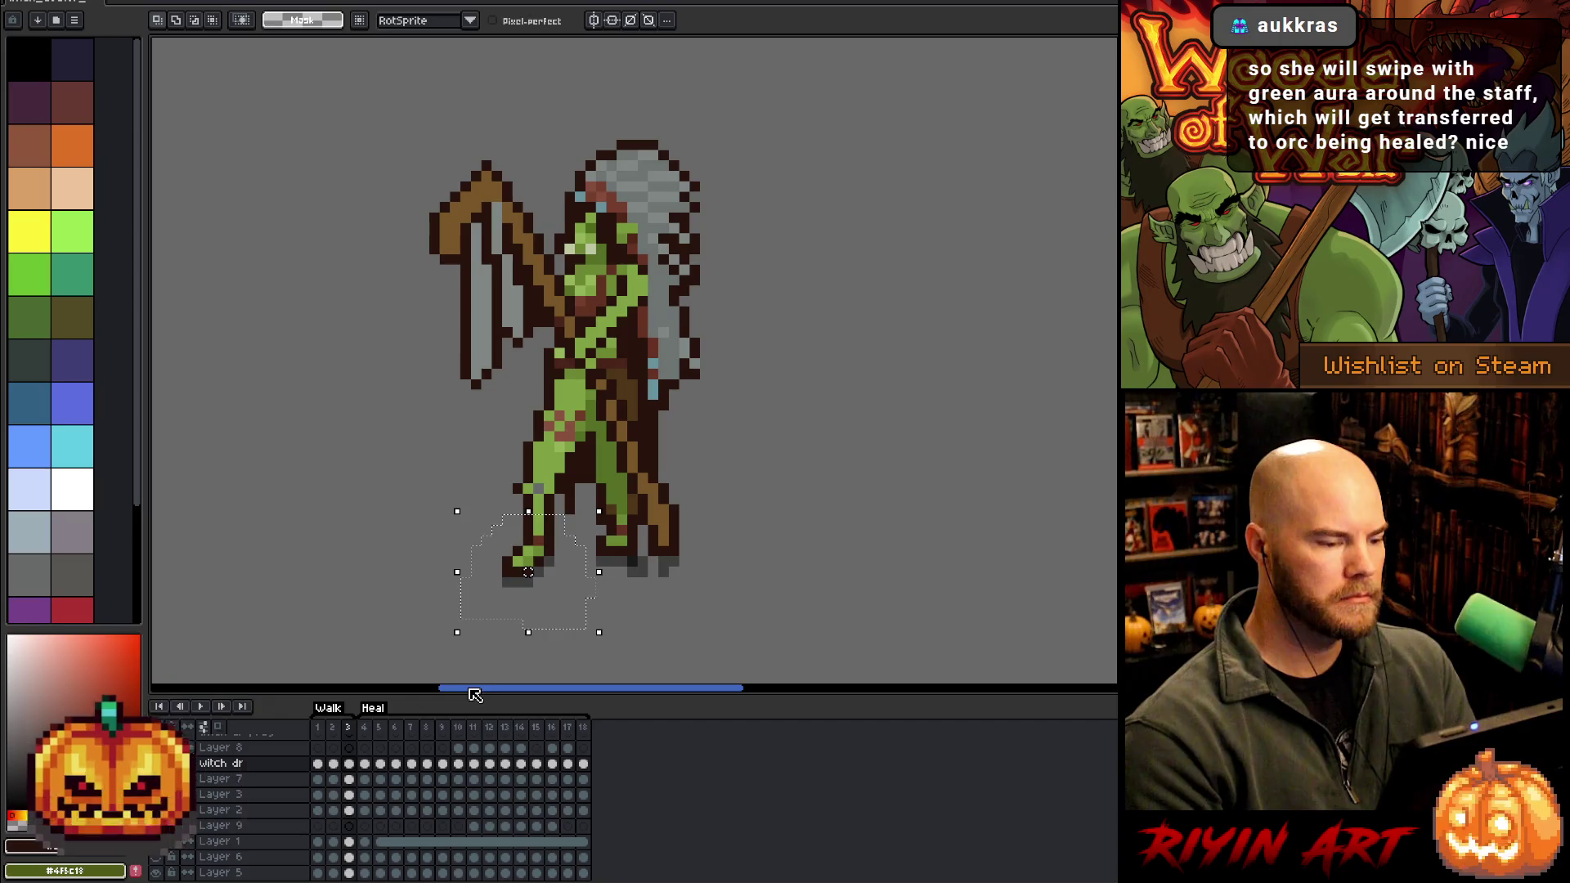
Nudge the front foot one pixel left and repaint the leg's dark outline and brown pixels
key(Left)
key(ctrl+d)
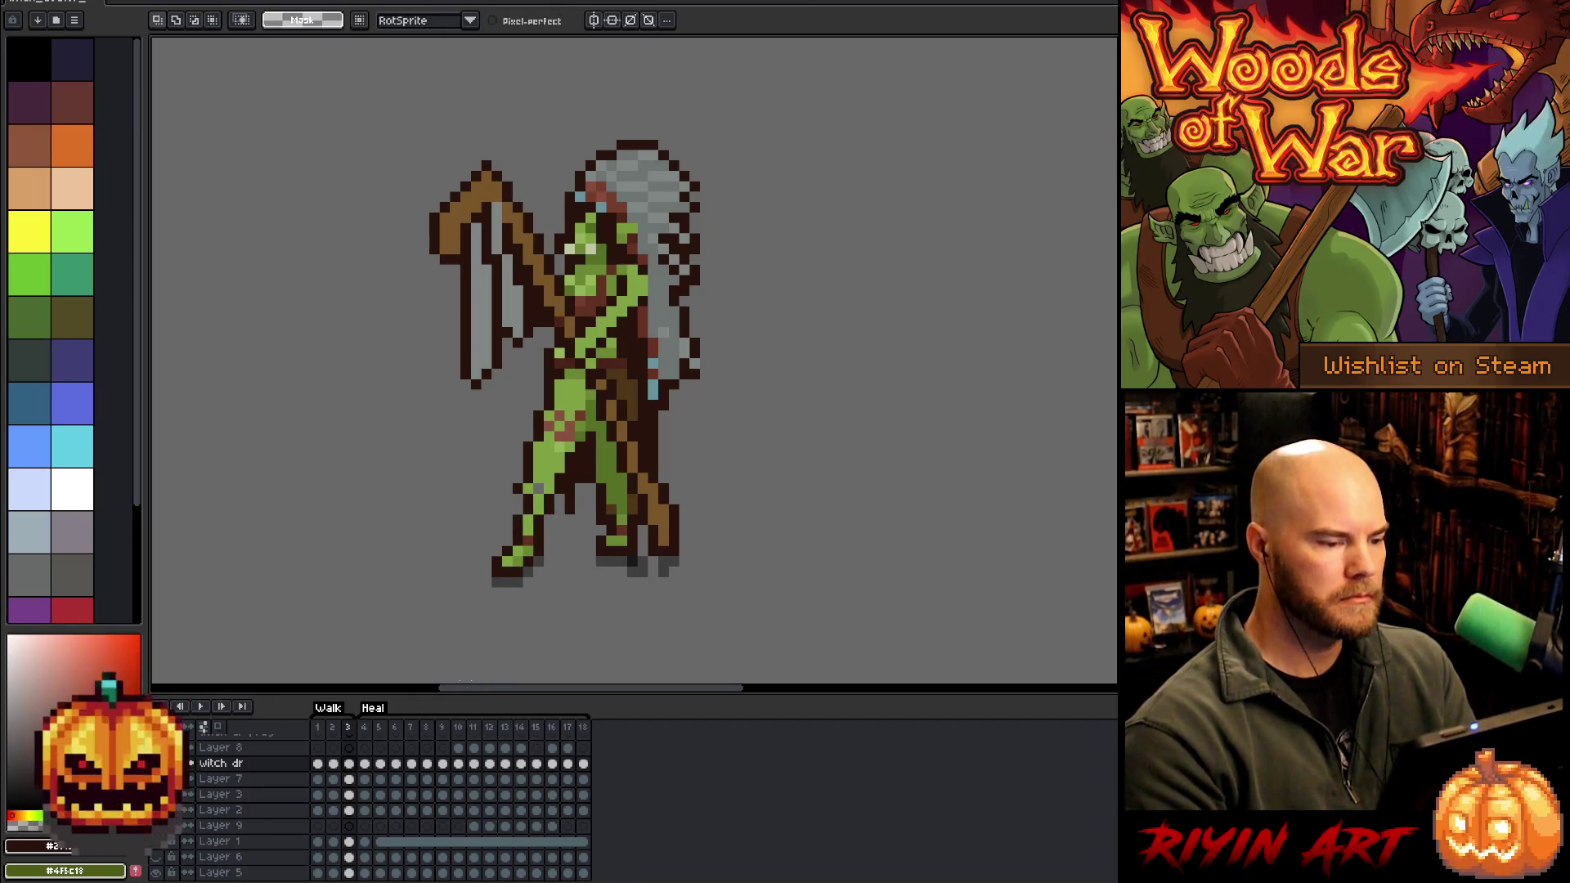
key(b)
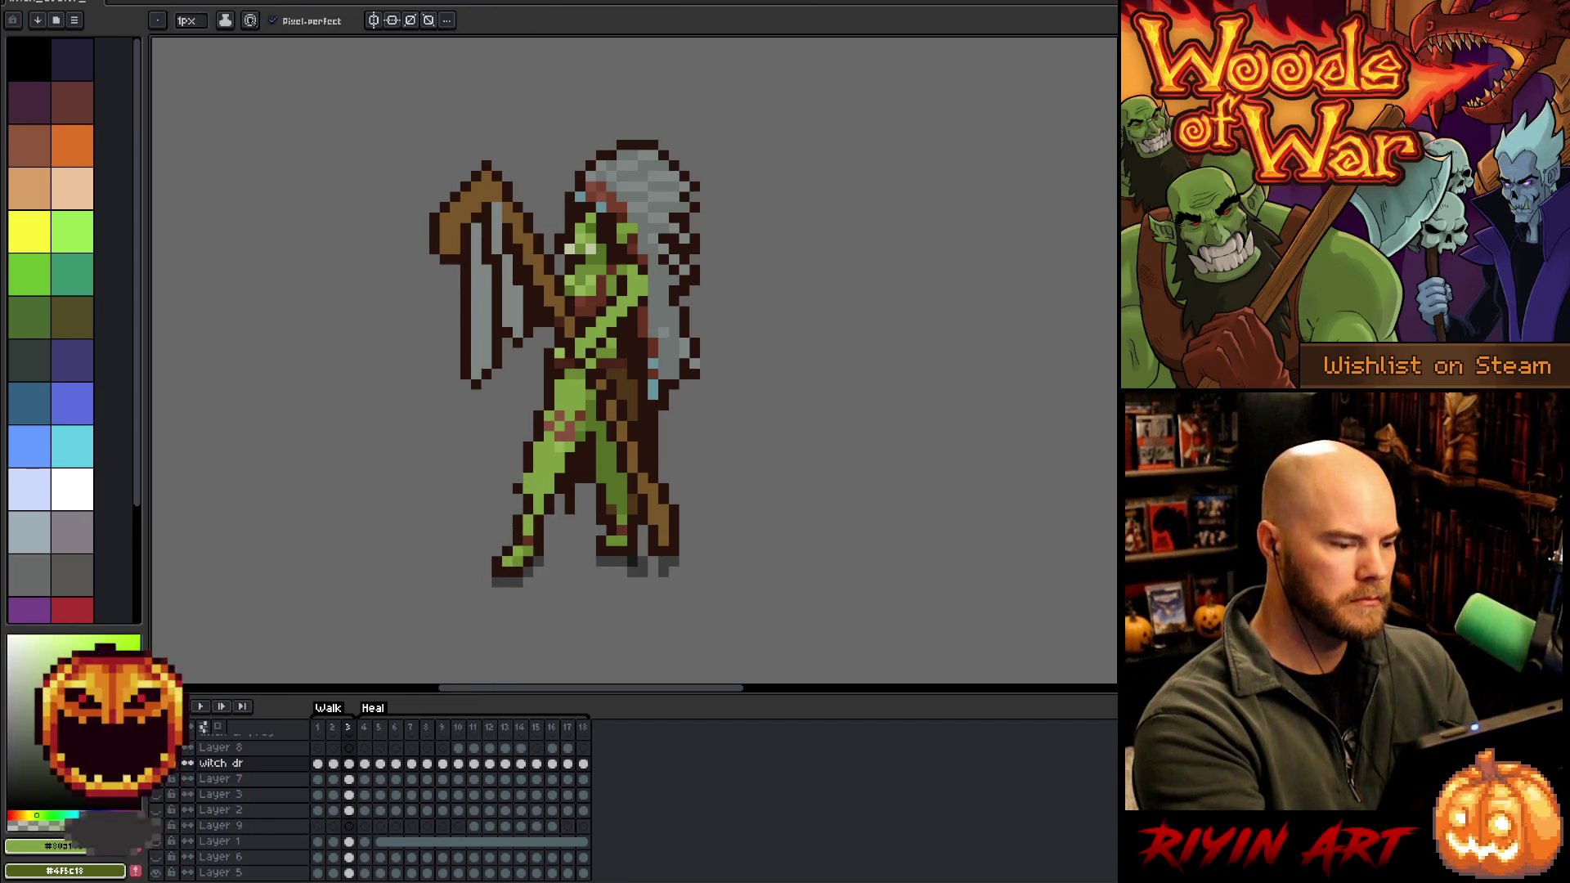
key(alt)
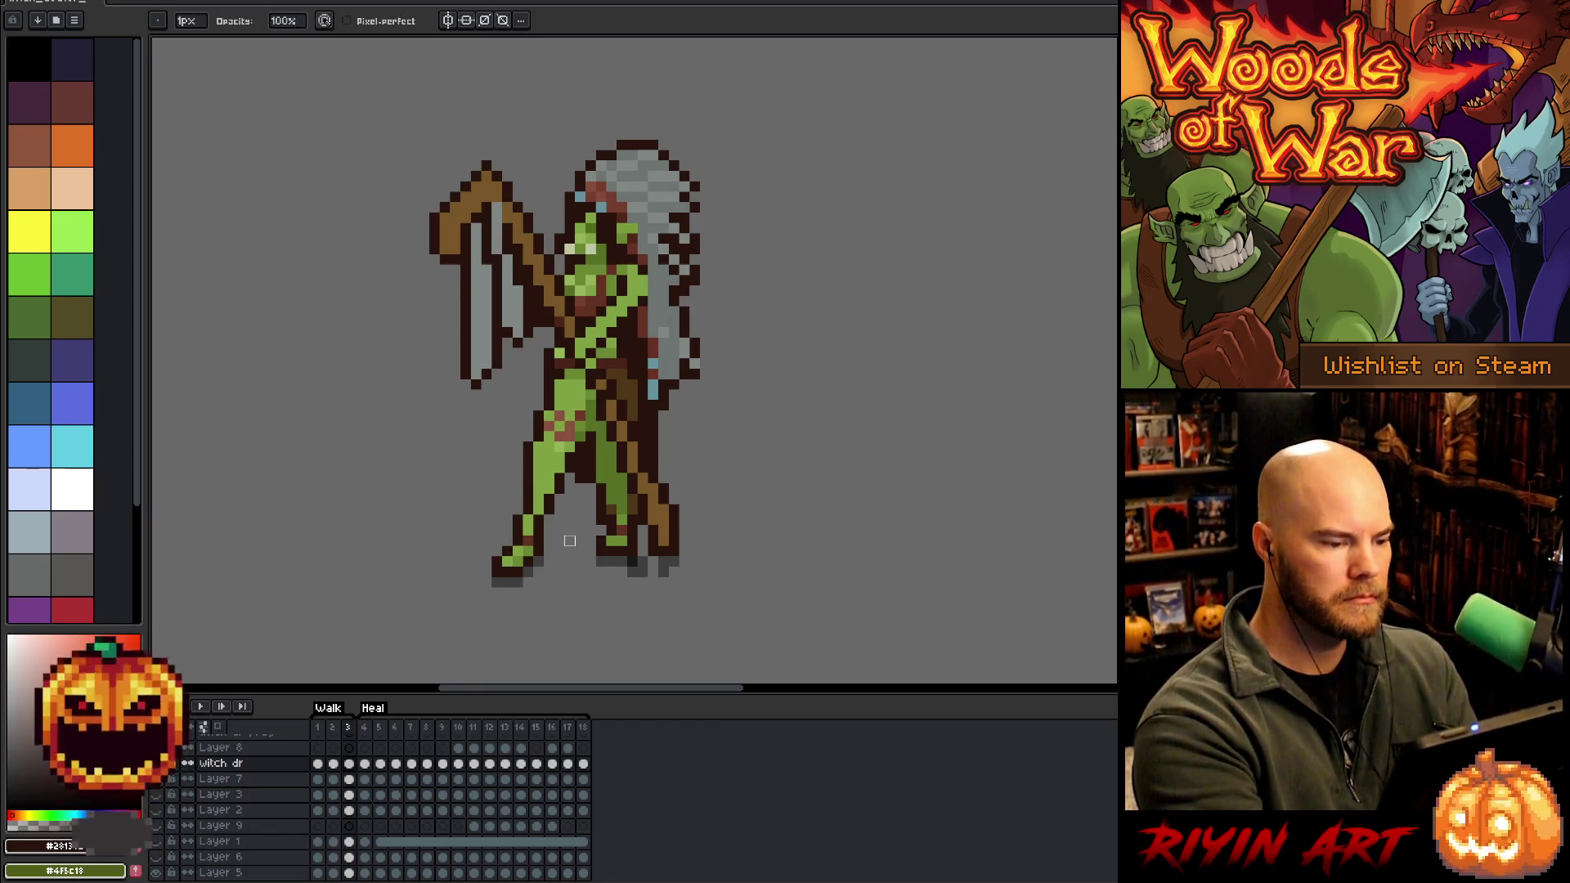
alt+click(617, 503)
drag(581, 483, 601, 511)
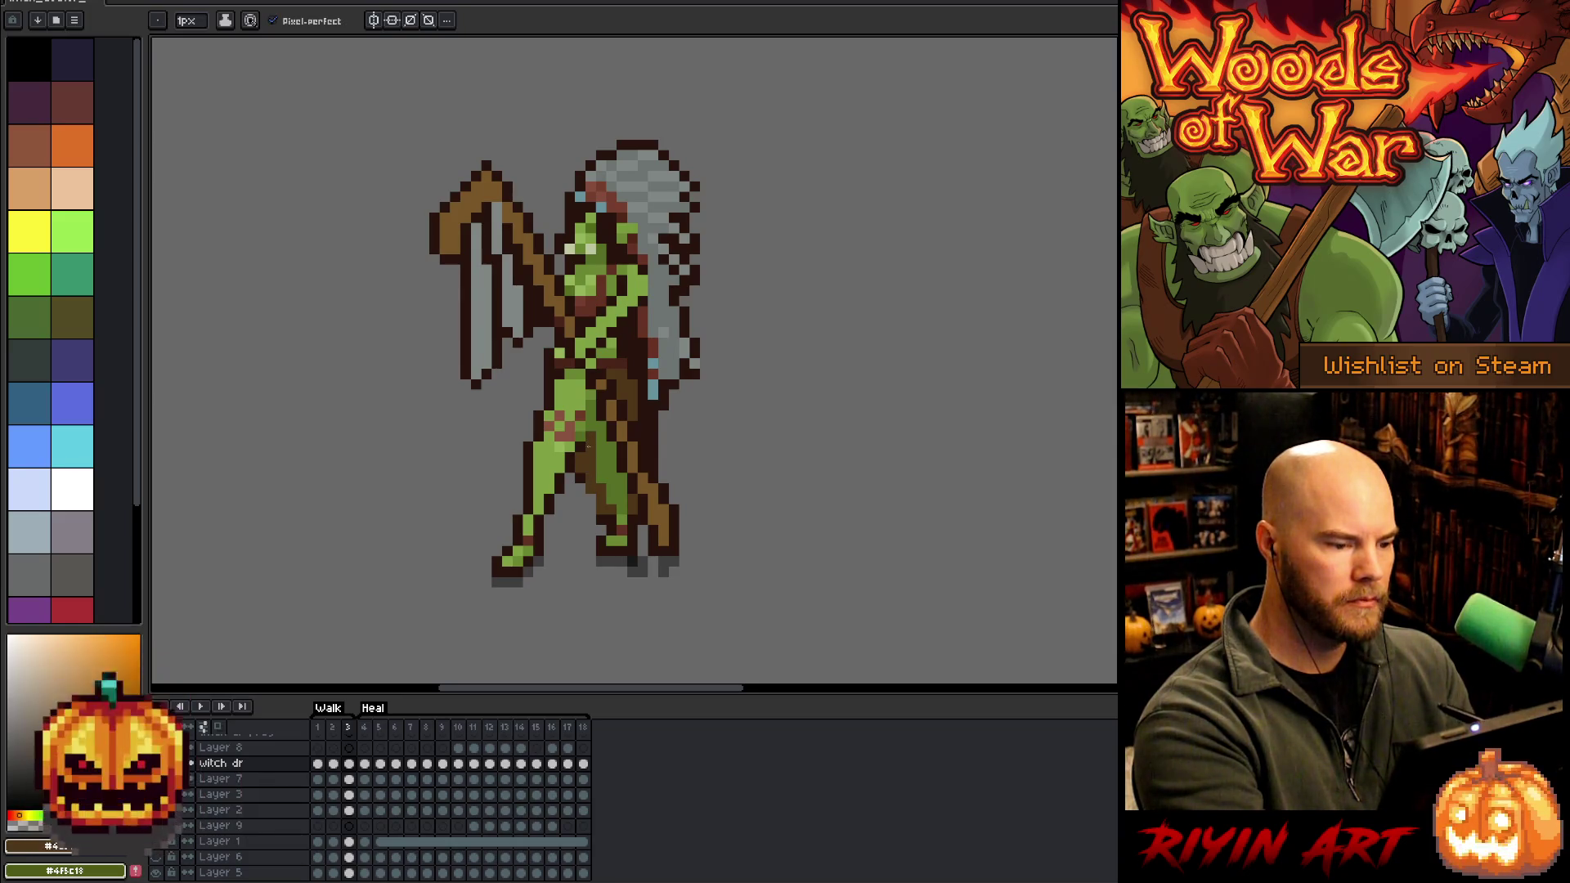
alt+click(581, 474)
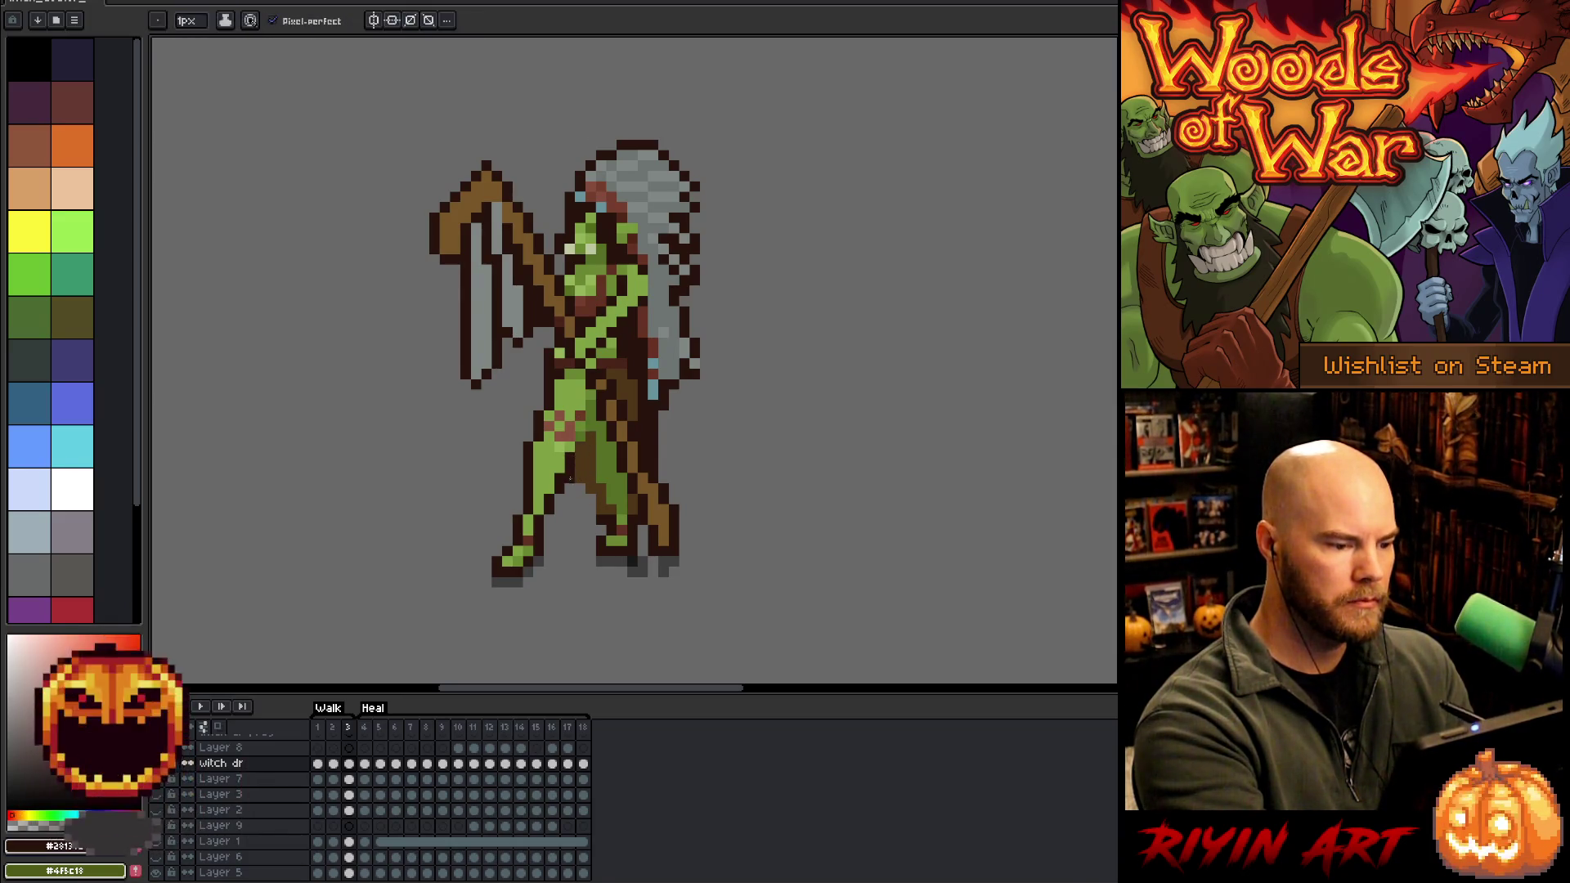
drag(580, 487, 591, 514)
alt+click(603, 491)
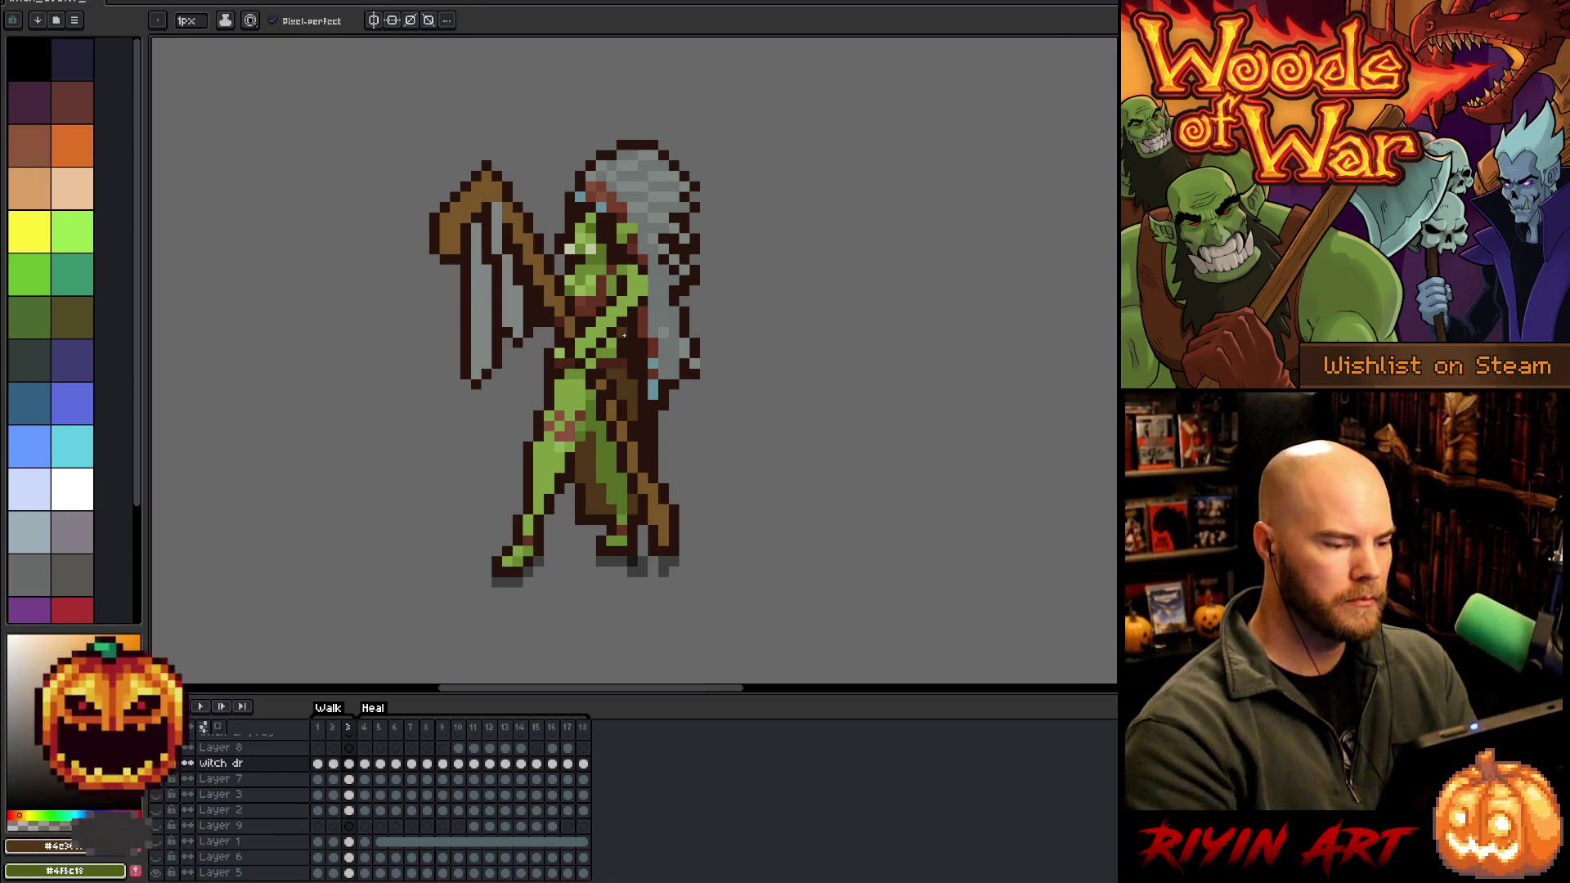
key(Return)
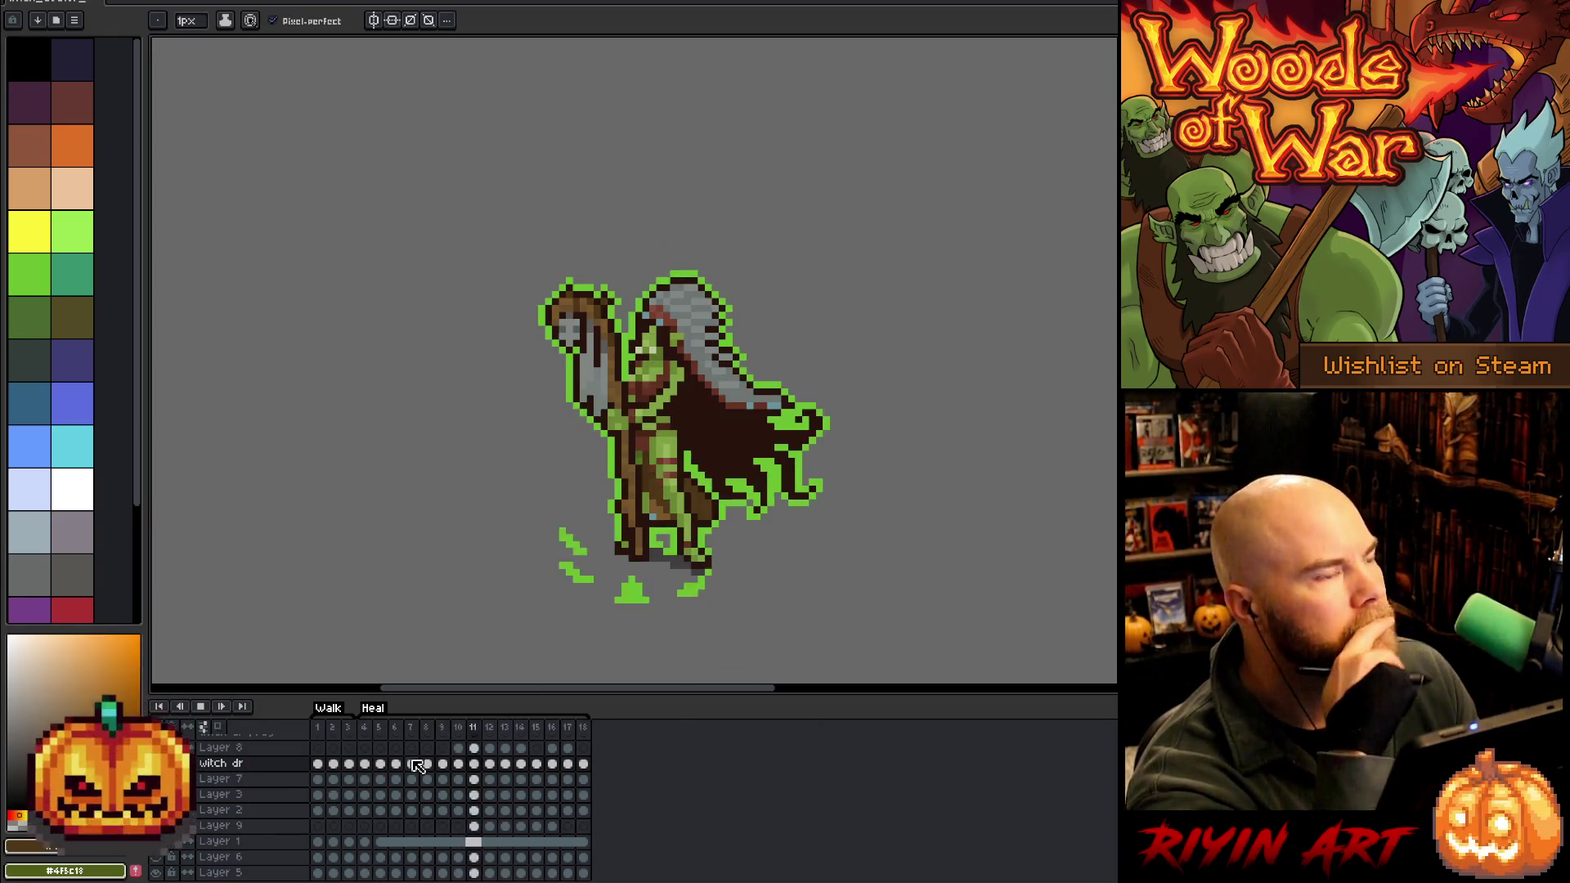
Step through walk frames 1, 3 and 2, then play and stop the walk cycle
click(323, 726)
click(333, 726)
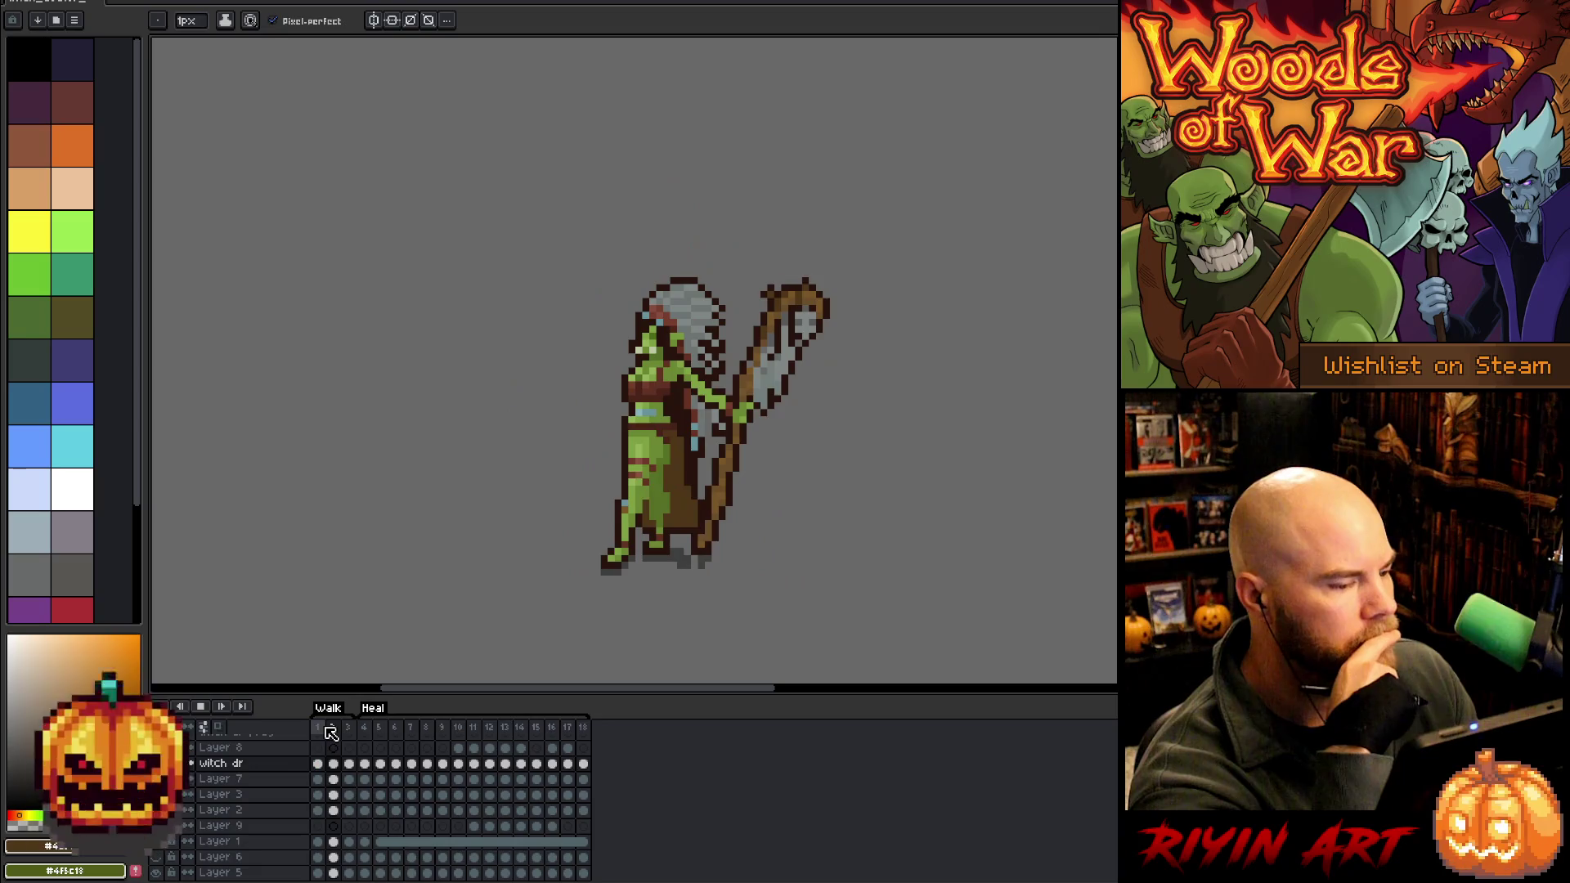
click(348, 726)
key(Return)
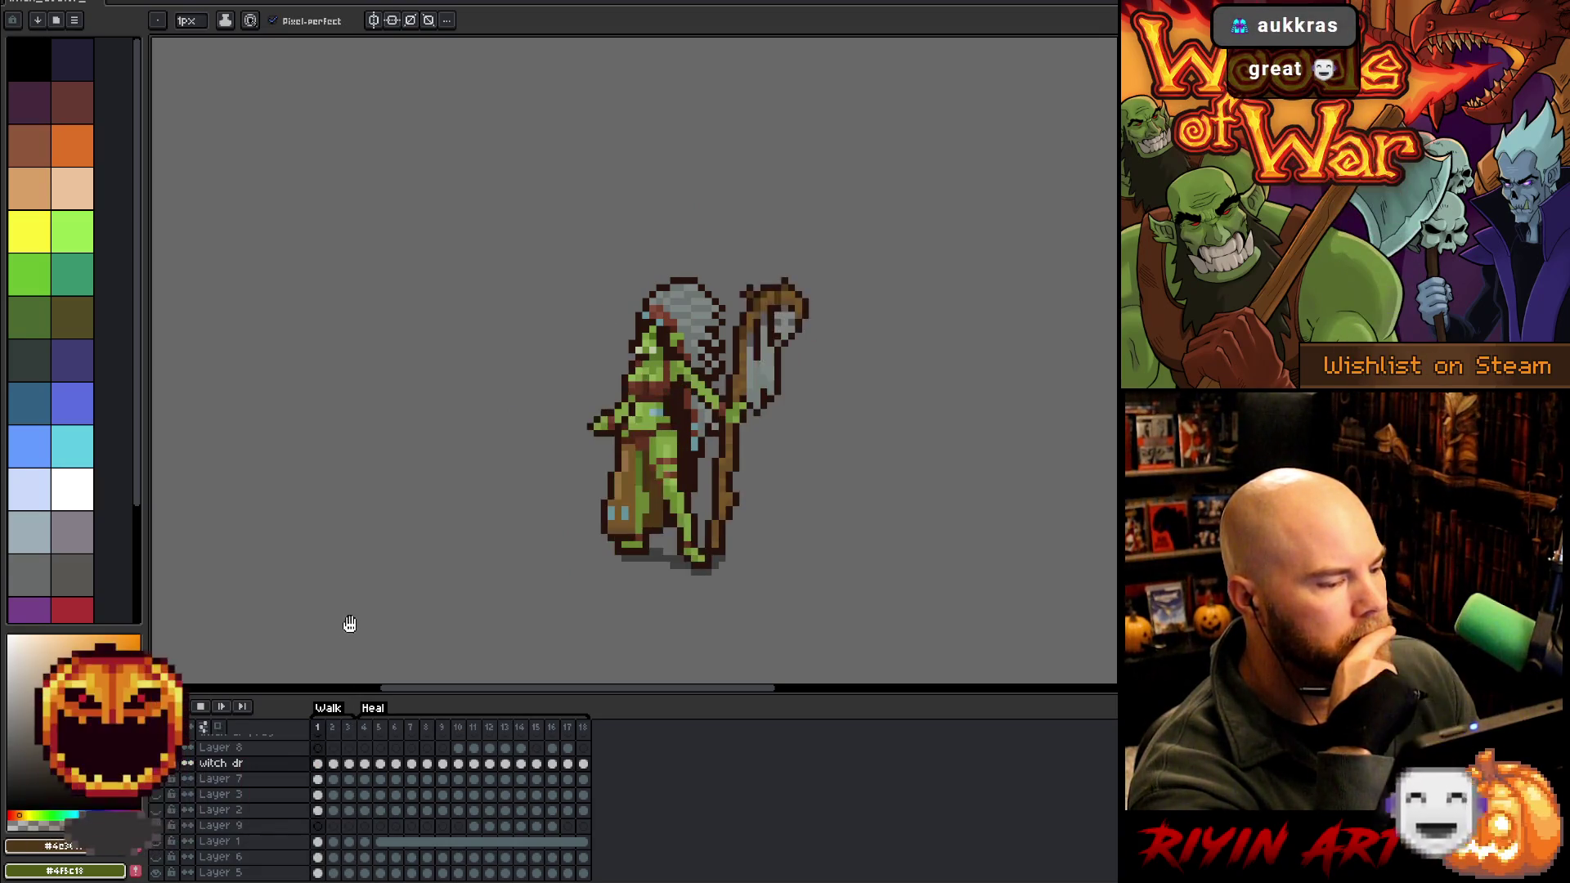
click(352, 729)
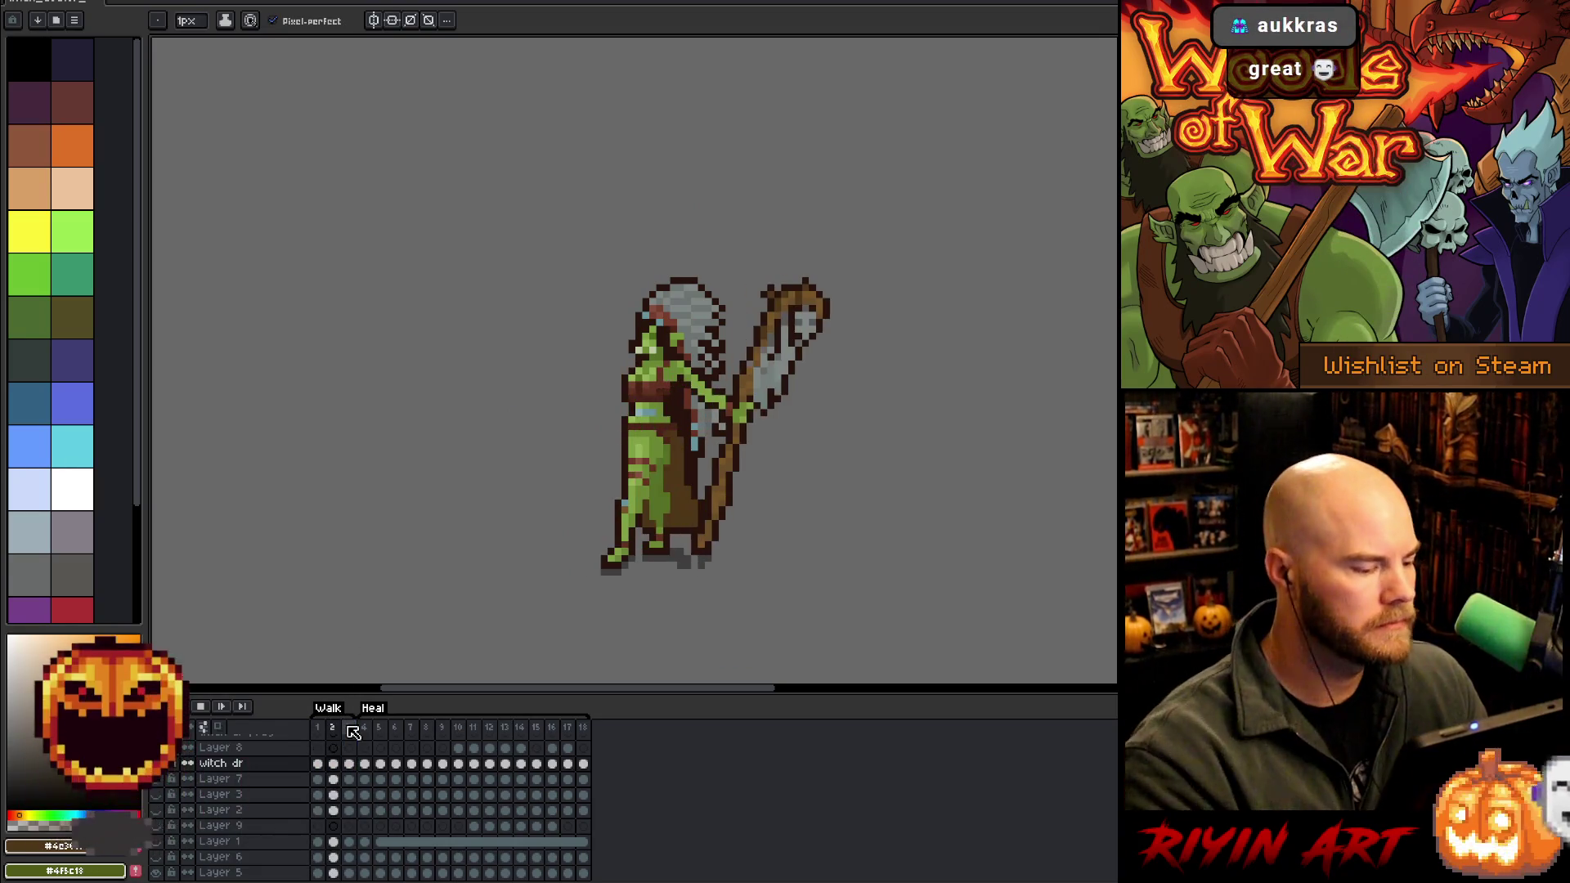
click(351, 730)
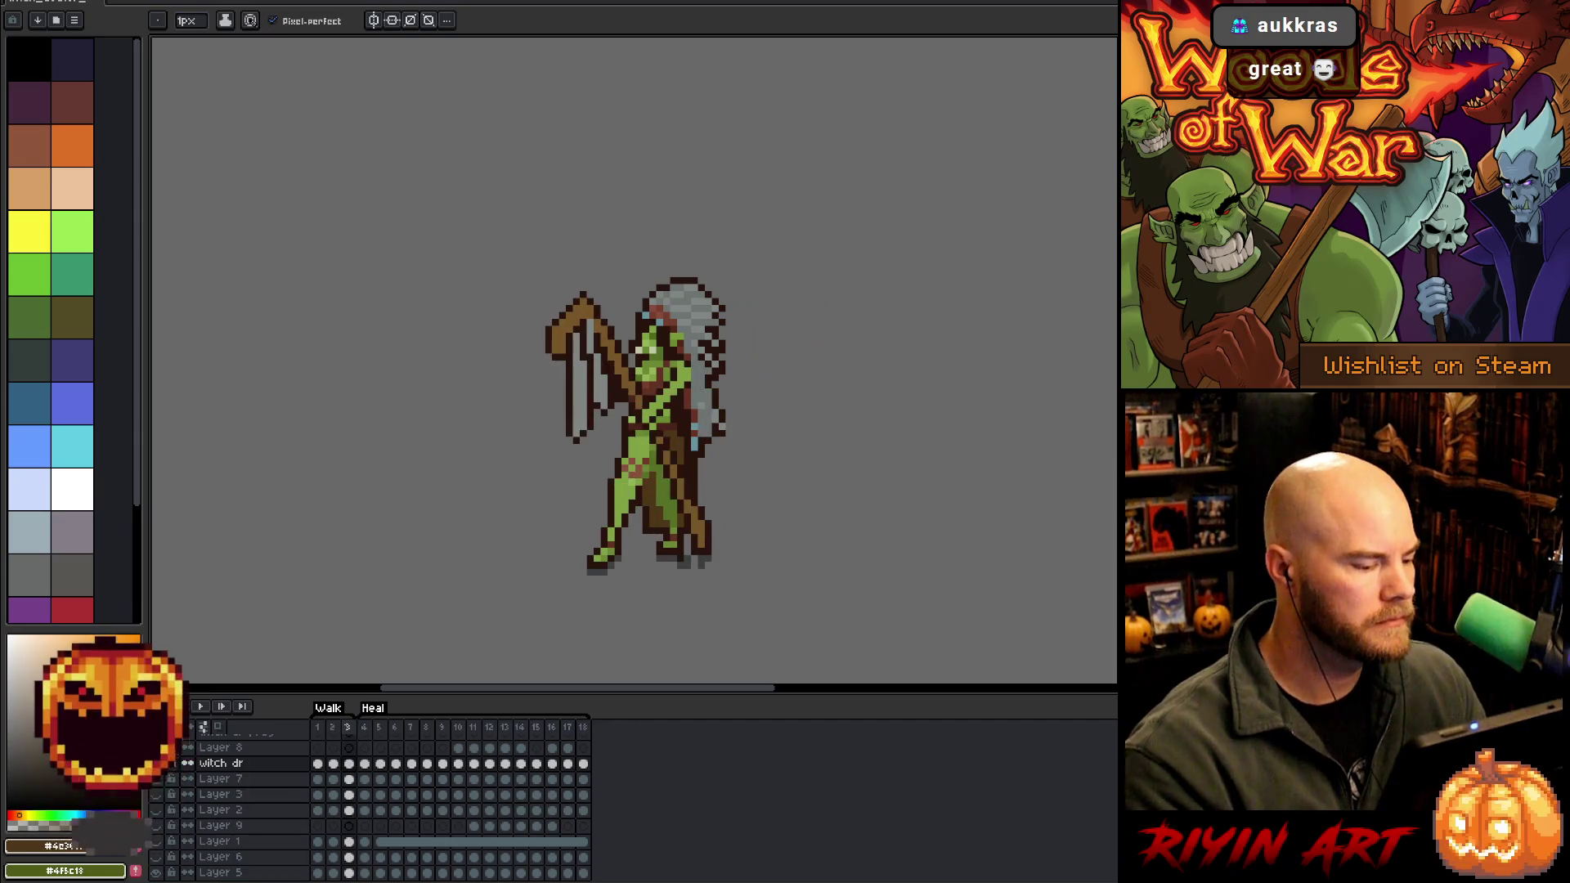
click(331, 726)
key(Return)
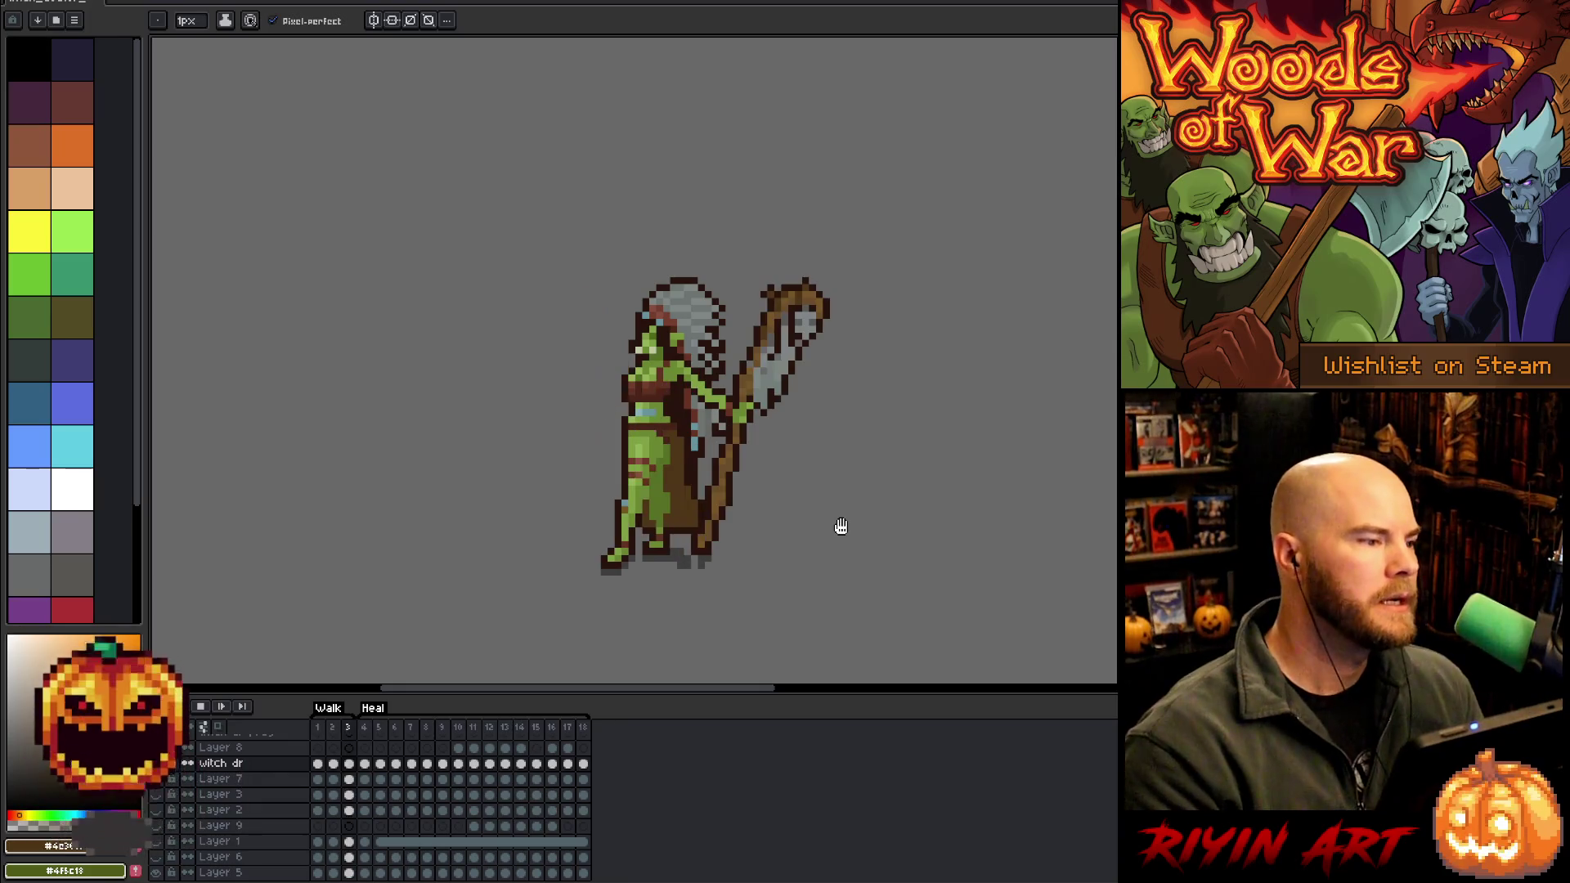
key(Return)
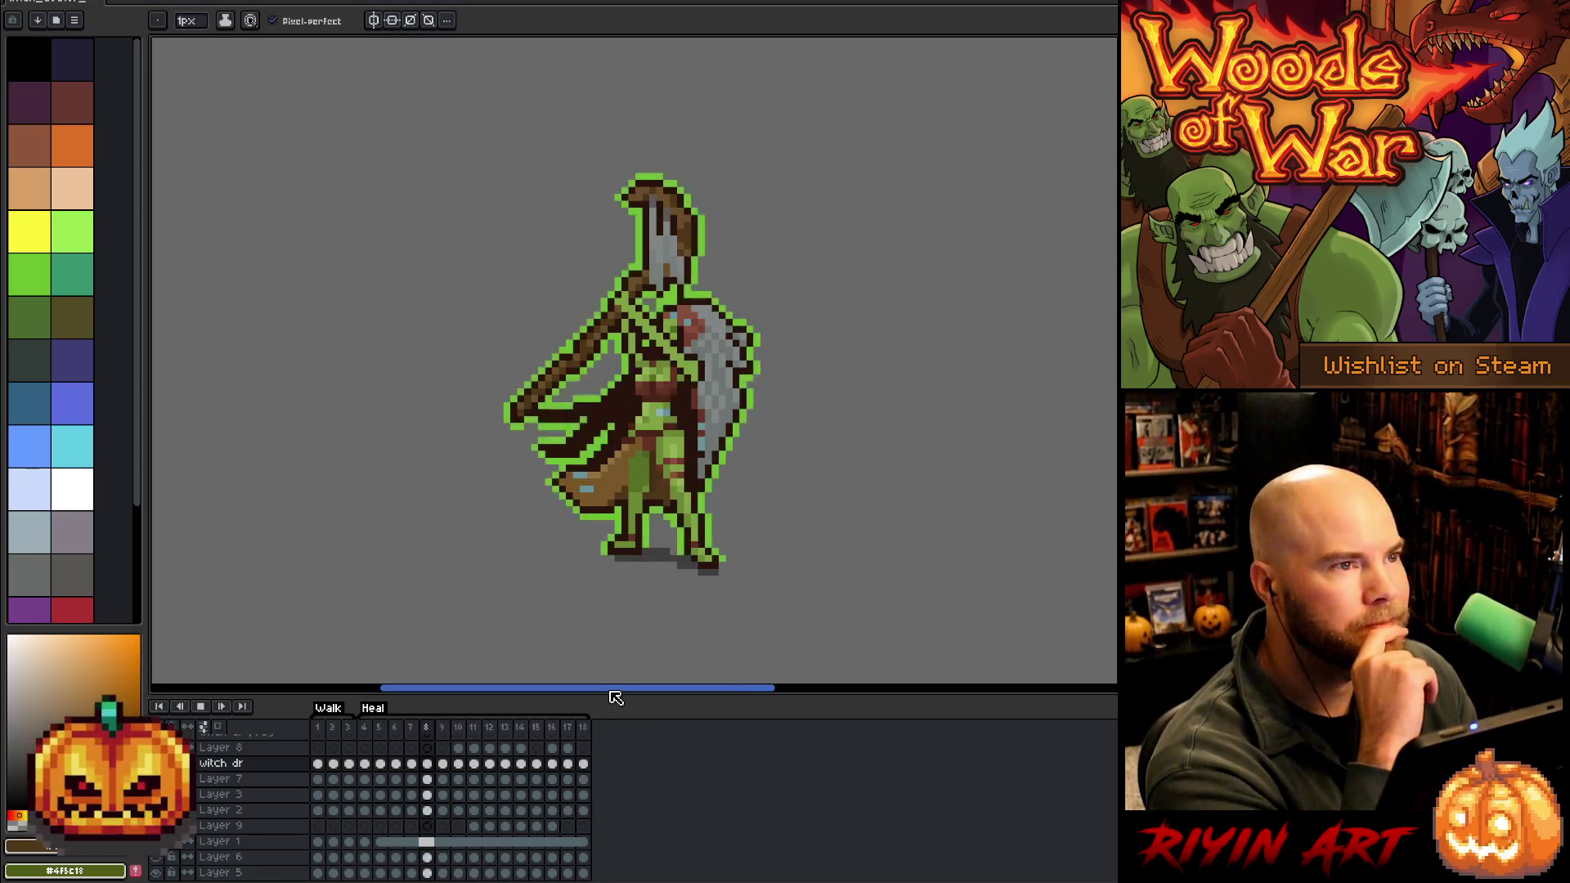
Let the full animation play through the heal frames to review the sequence
mouse_move(616, 689)
mouse_down()
mouse_move(590, 686)
mouse_move(785, 659)
mouse_move(550, 645)
mouse_move(624, 637)
mouse_up()
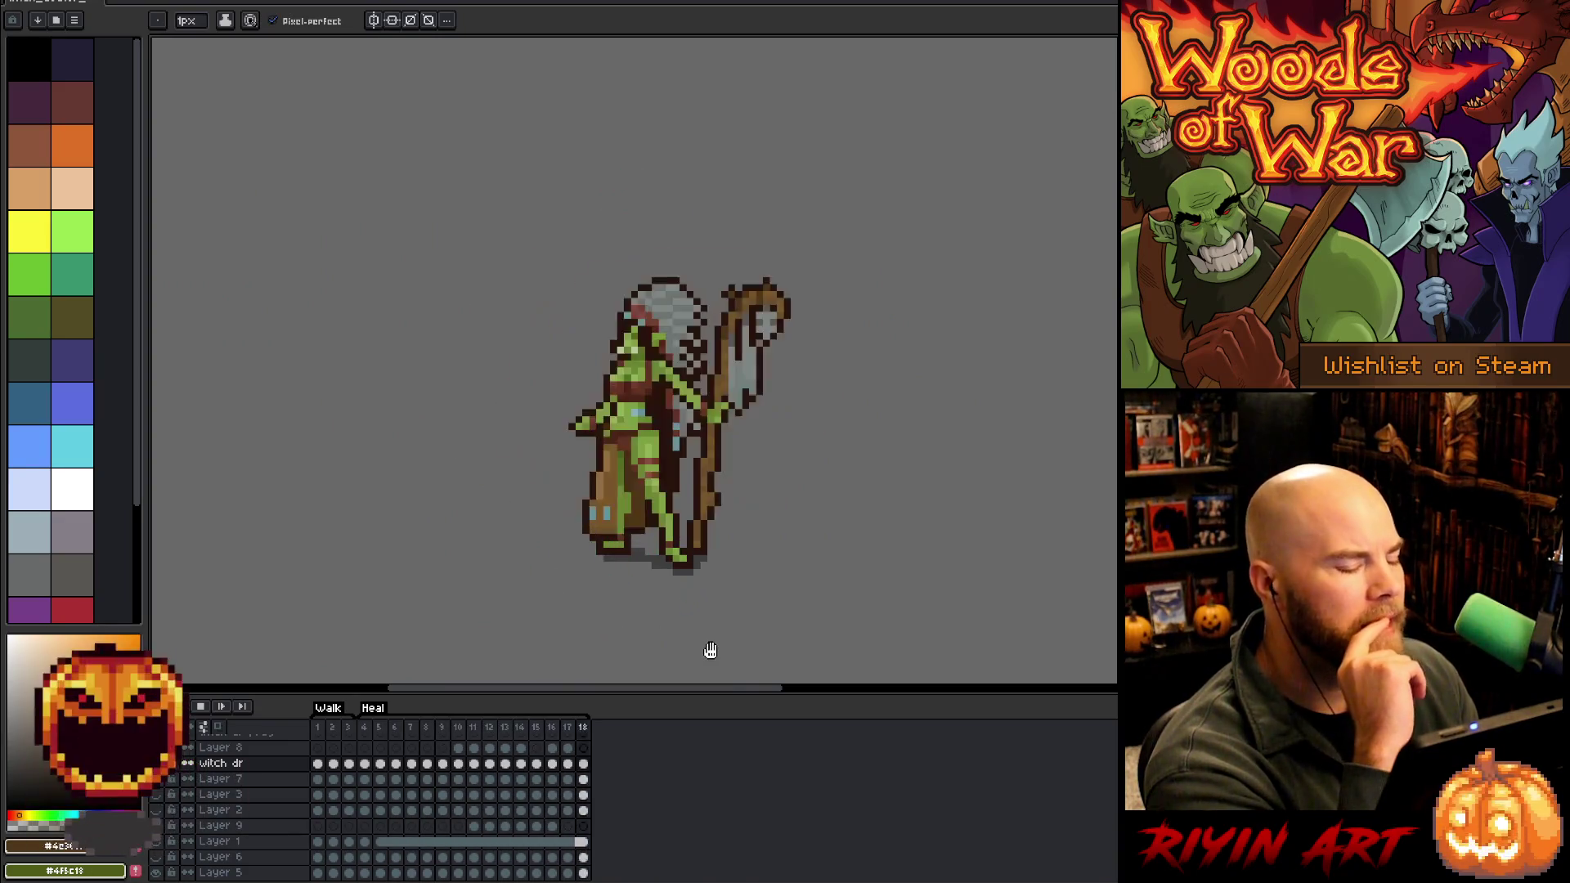
Play from frame 4, stop on frame 1, then return to frame 3
drag(732, 695, 739, 697)
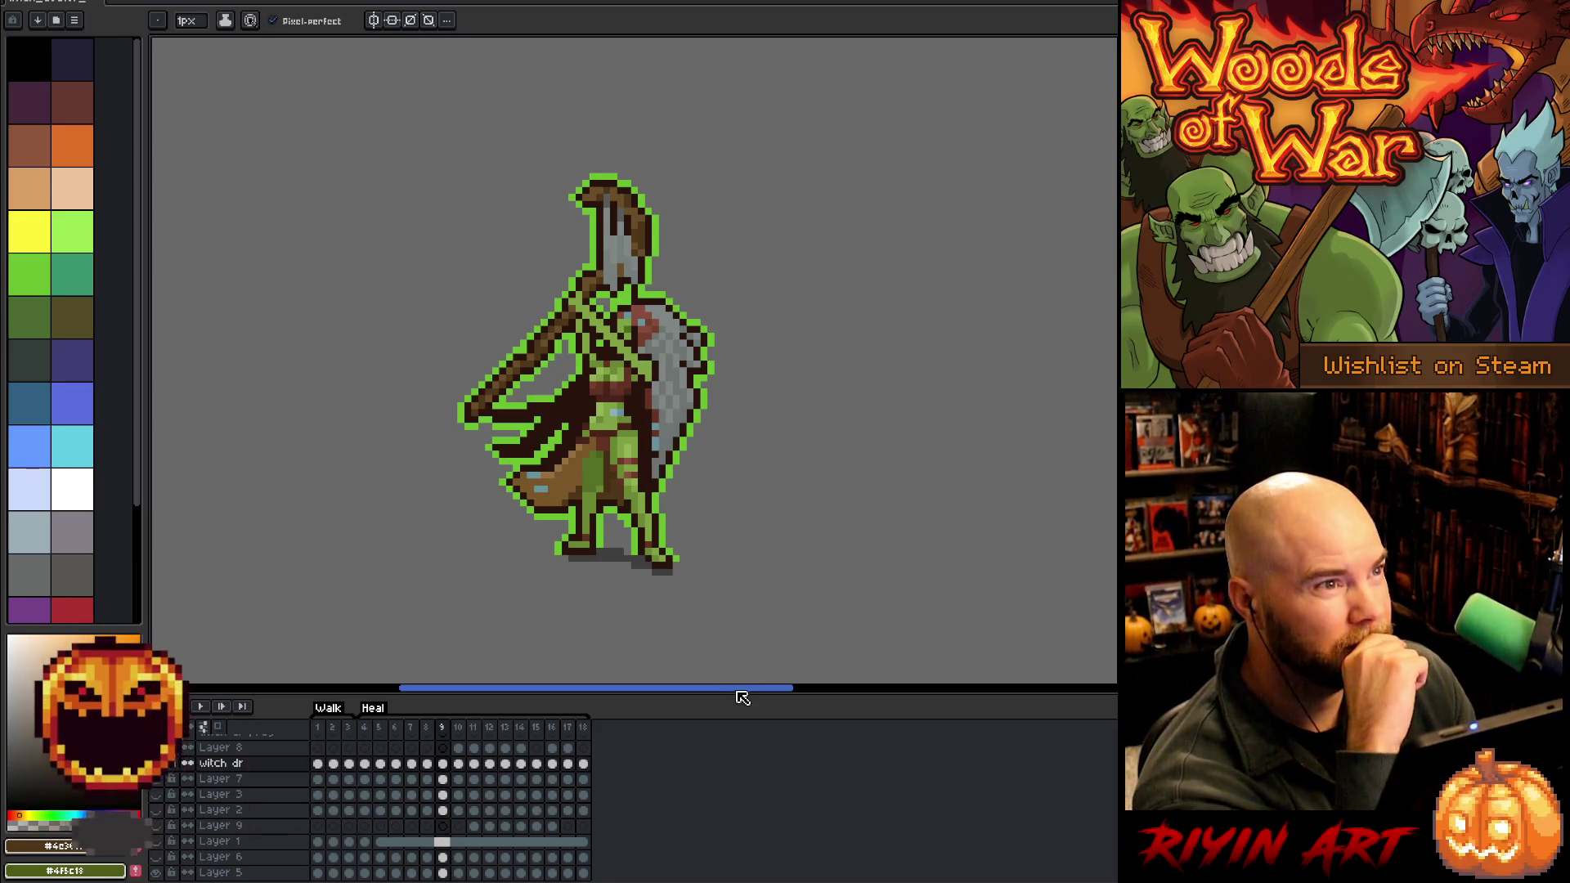
click(365, 728)
key(Return)
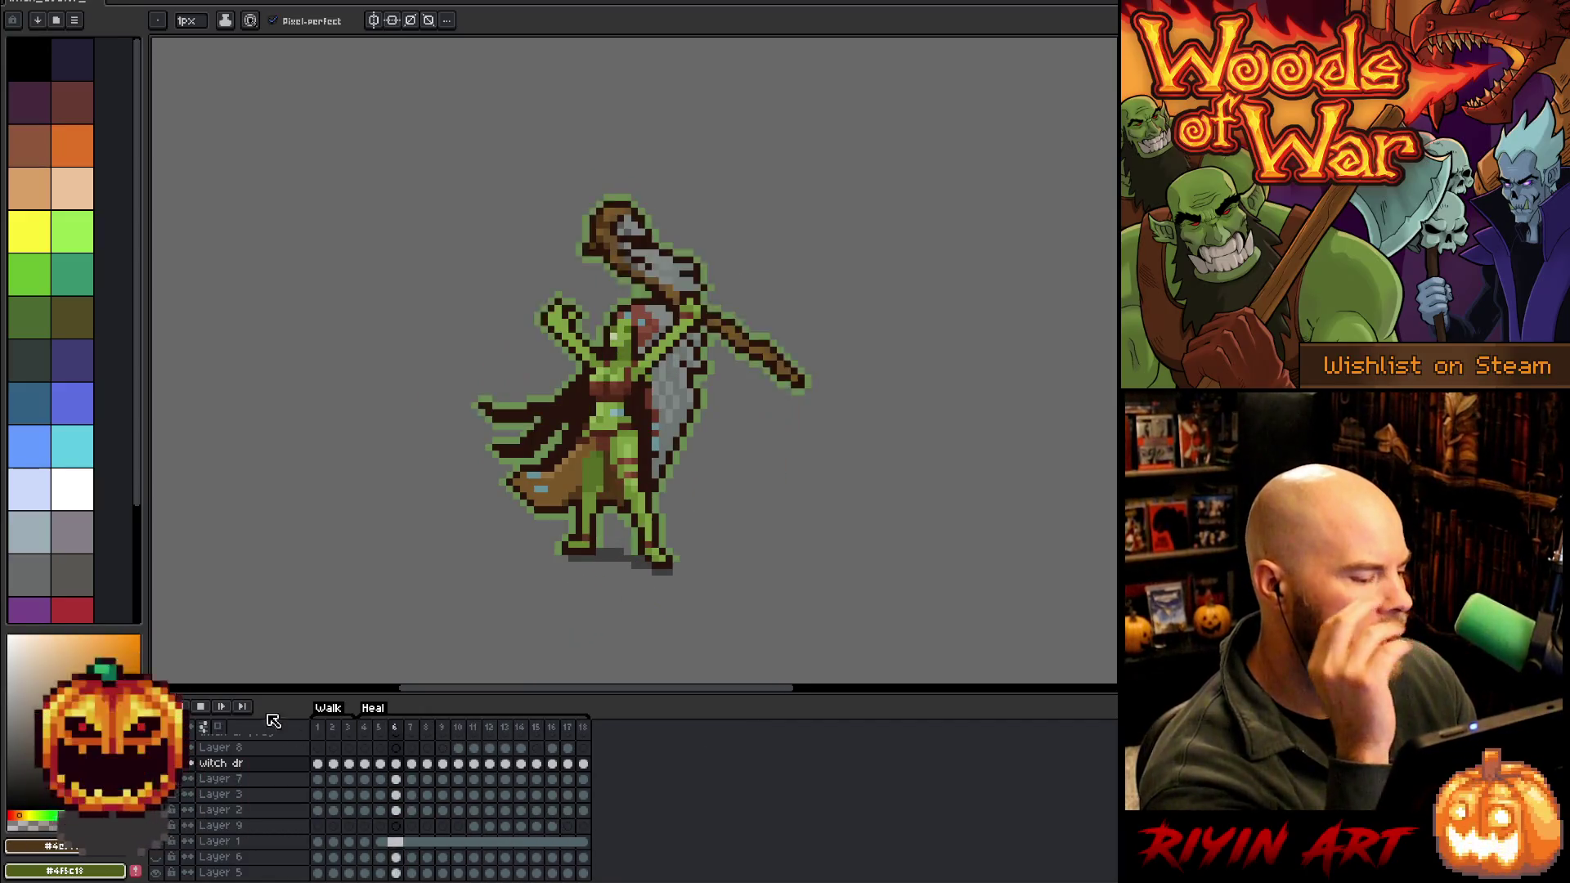
click(323, 728)
click(323, 730)
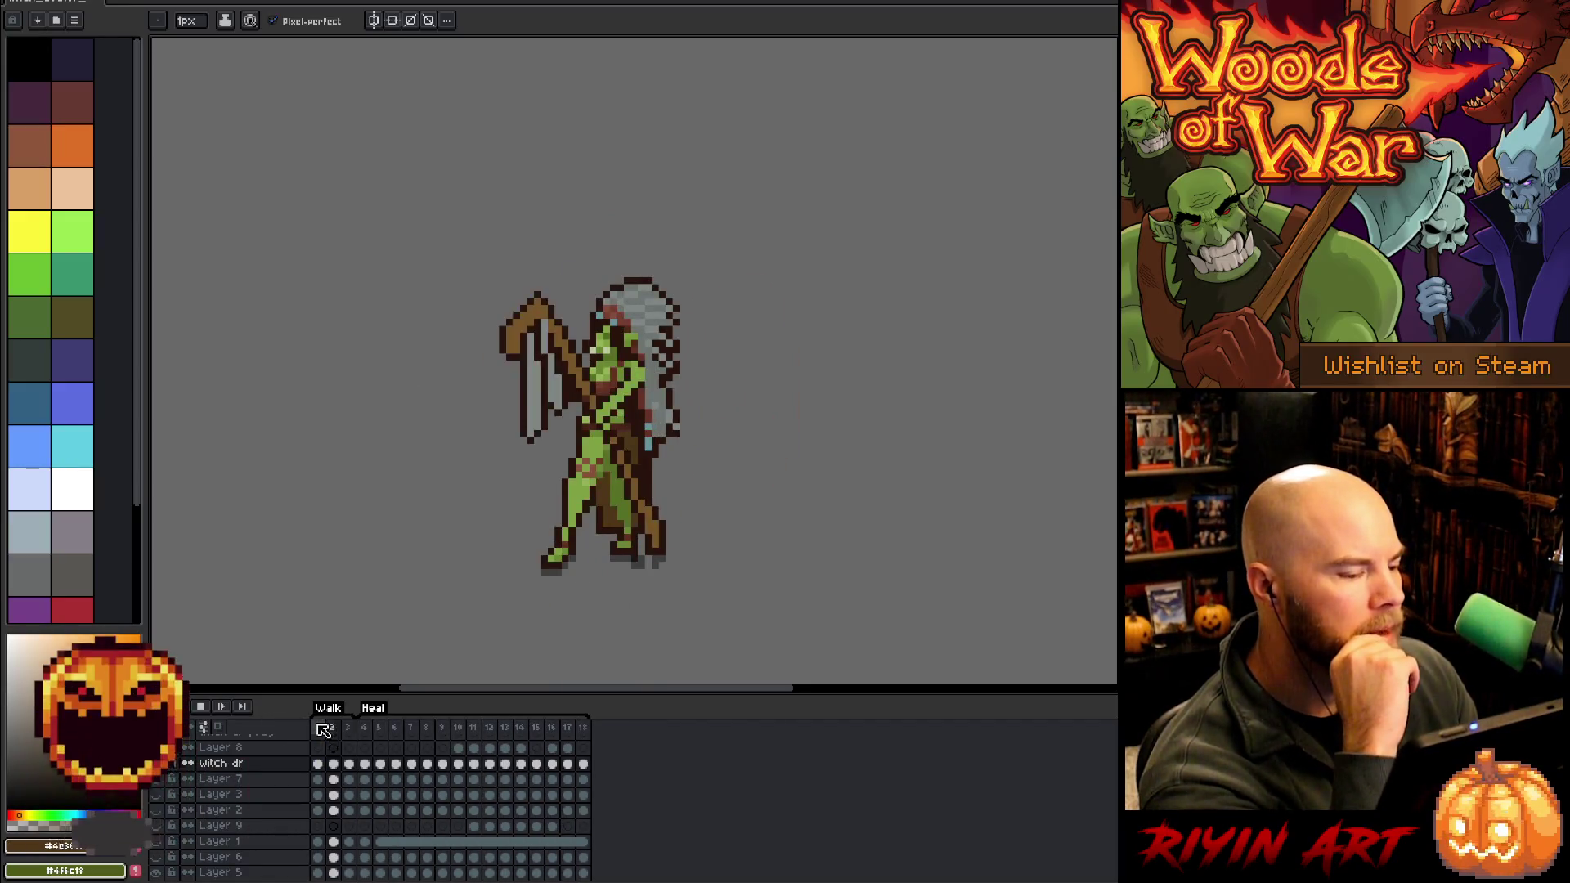
click(348, 728)
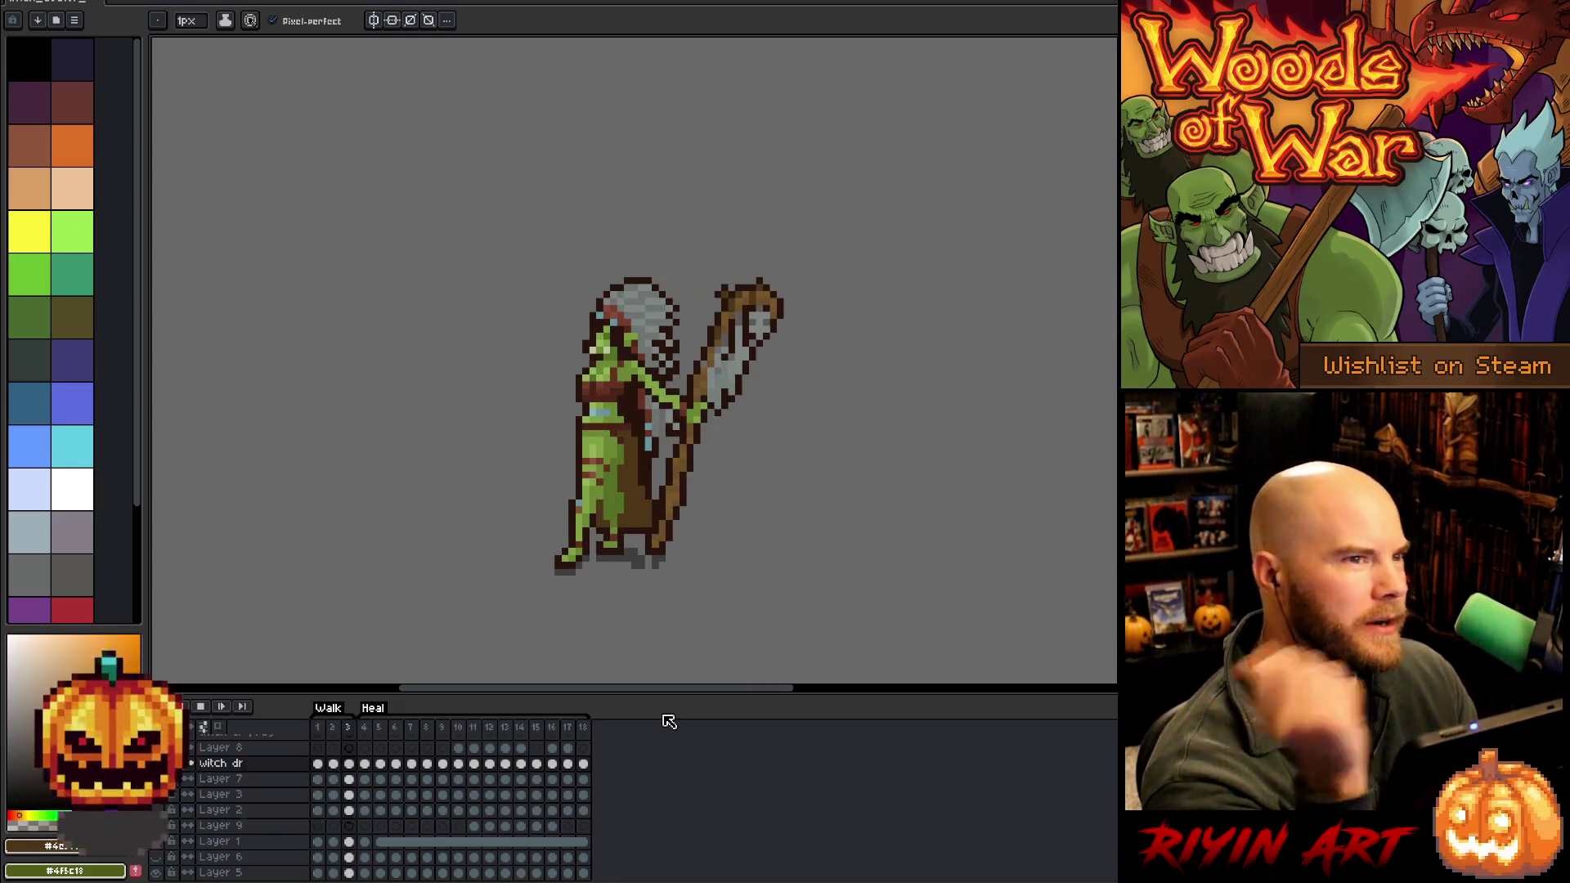